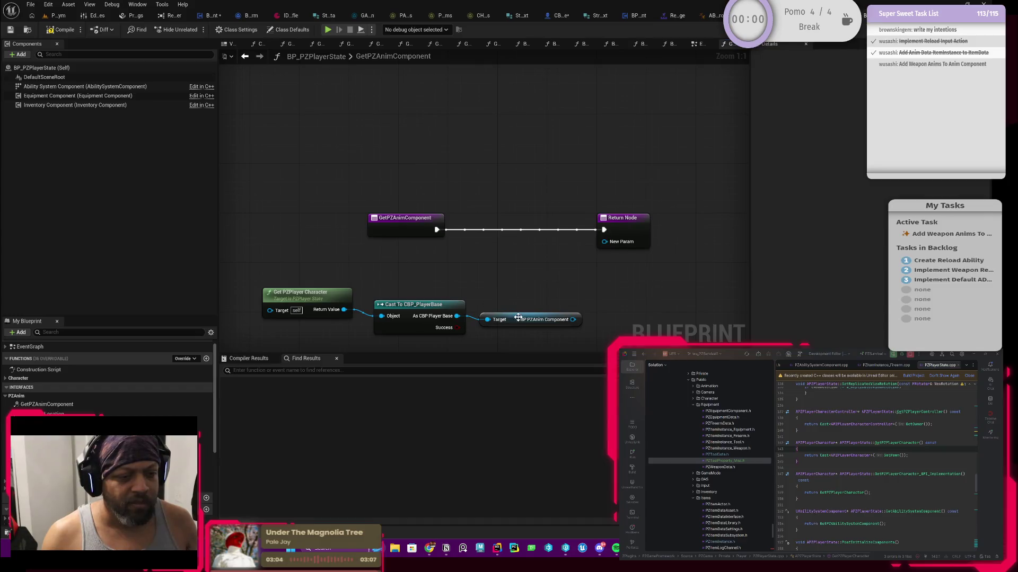
# - Wire the BP PZAnim Component output into the Return Node's New Param and compile
pyautogui.moveTo(518, 318); pyautogui.dragTo(517, 305)
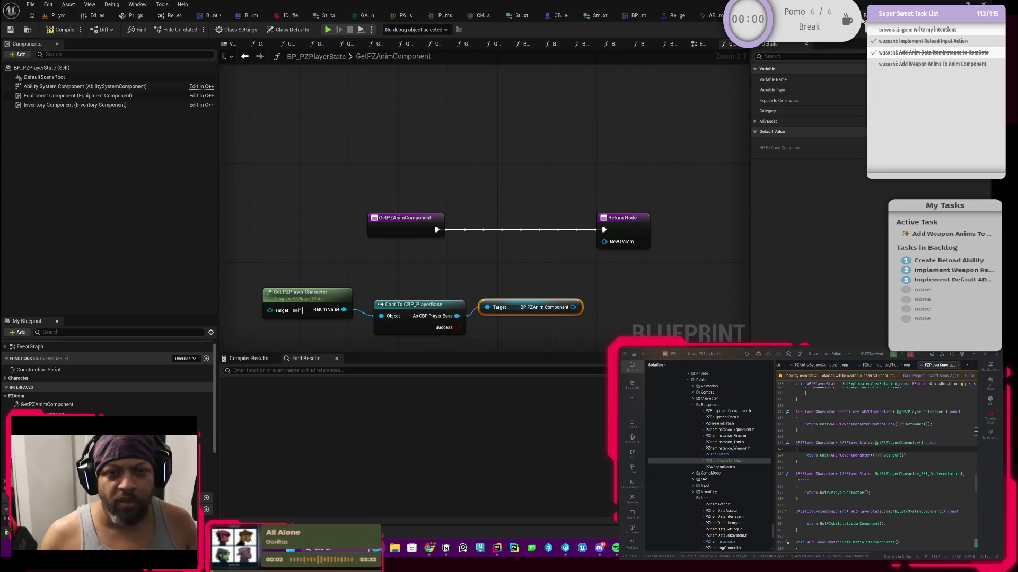
pyautogui.moveTo(573, 307)
pyautogui.mouseDown()
pyautogui.moveTo(601, 266)
pyautogui.moveTo(605, 242)
pyautogui.mouseUp()
pyautogui.click(632, 233)
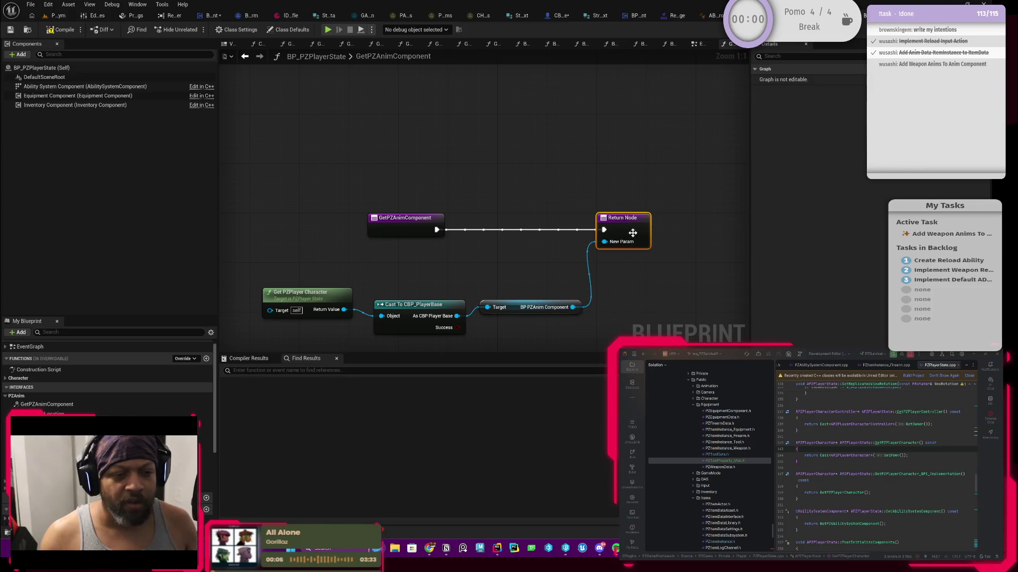
pyautogui.click(406, 229)
pyautogui.click(614, 228)
pyautogui.moveTo(465, 227); pyautogui.dragTo(428, 230)
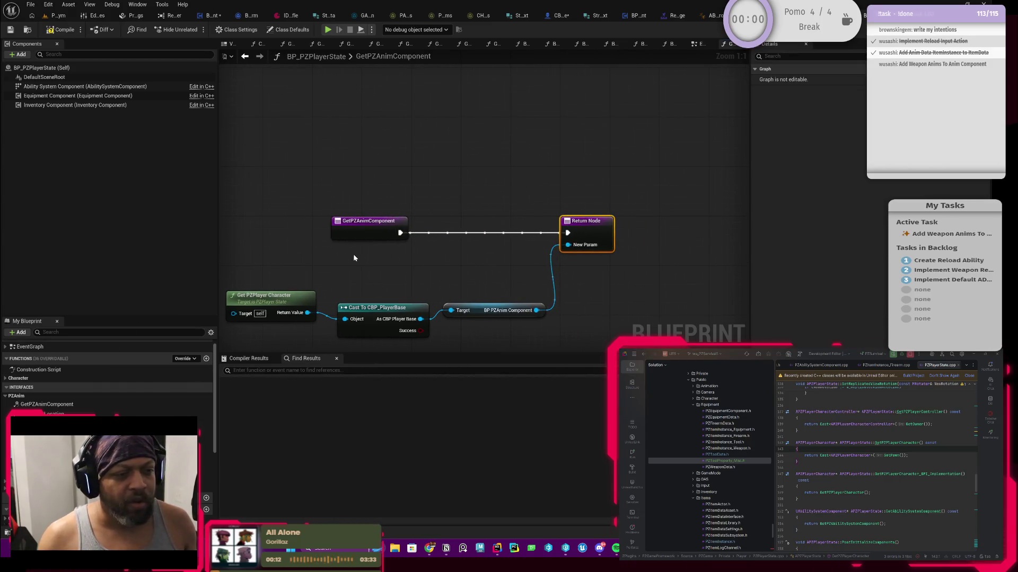
pyautogui.moveTo(354, 258); pyautogui.dragTo(247, 172)
pyautogui.click(72, 31)
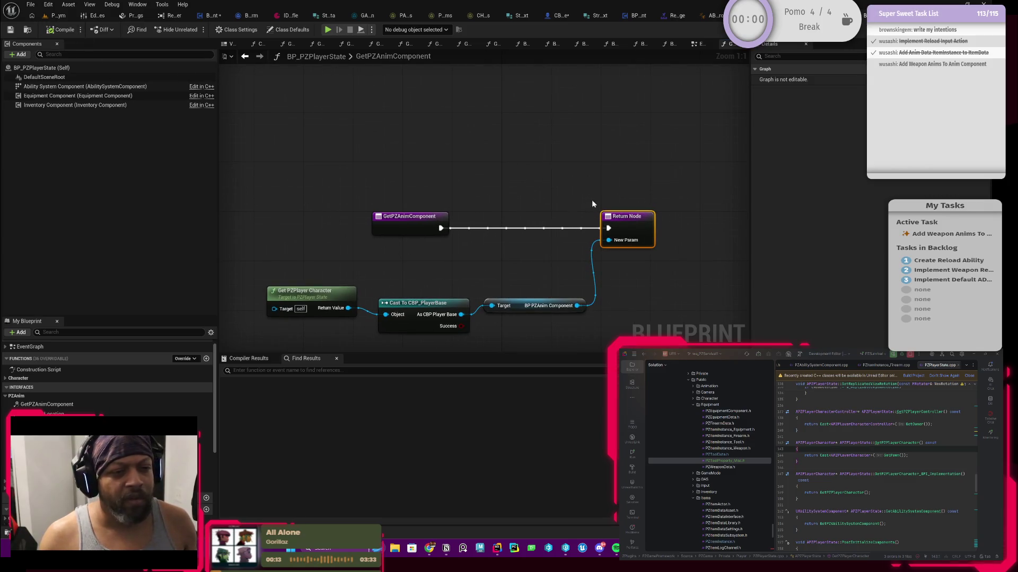
# - Box-select the character, cast and component nodes and move them closer to the Return Node
pyautogui.click(396, 227)
pyautogui.click(610, 217)
pyautogui.moveTo(444, 212); pyautogui.dragTo(515, 210)
pyautogui.moveTo(547, 263); pyautogui.dragTo(463, 263)
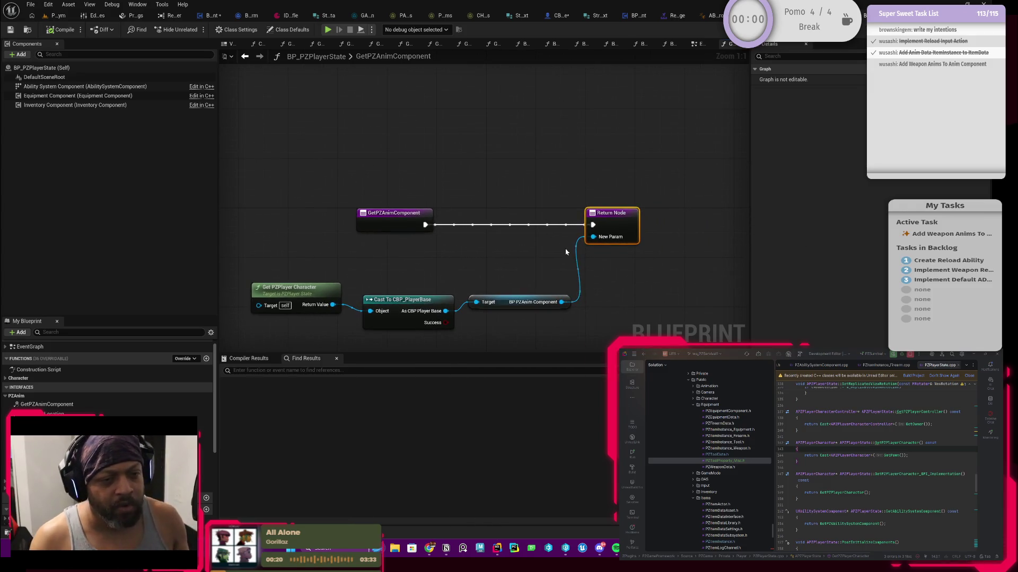
pyautogui.moveTo(289, 266)
pyautogui.mouseDown()
pyautogui.moveTo(518, 332)
pyautogui.moveTo(498, 252)
pyautogui.mouseUp()
pyautogui.click(497, 206)
pyautogui.moveTo(398, 226)
pyautogui.mouseDown()
pyautogui.moveTo(272, 226)
pyautogui.moveTo(390, 226)
pyautogui.moveTo(306, 224)
pyautogui.mouseUp()
# - Convert the cast to impure, wire its success exec to the Return Node, and add a second Return Node for Cast Failed
pyautogui.rightClick(425, 255)
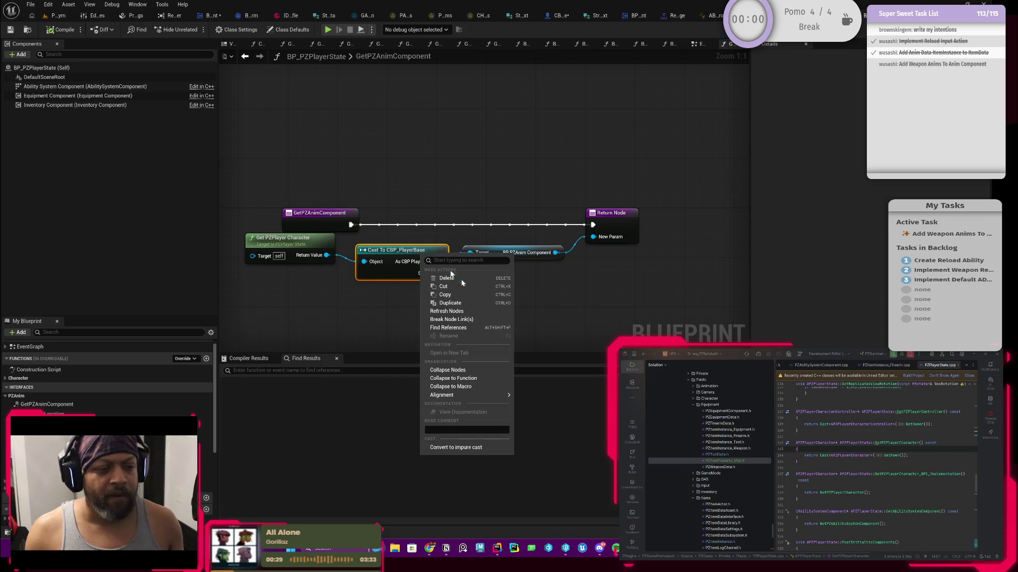
pyautogui.click(461, 447)
pyautogui.moveTo(350, 225)
pyautogui.mouseDown()
pyautogui.moveTo(365, 270)
pyautogui.moveTo(423, 229)
pyautogui.moveTo(605, 225)
pyautogui.mouseUp()
pyautogui.click(605, 225)
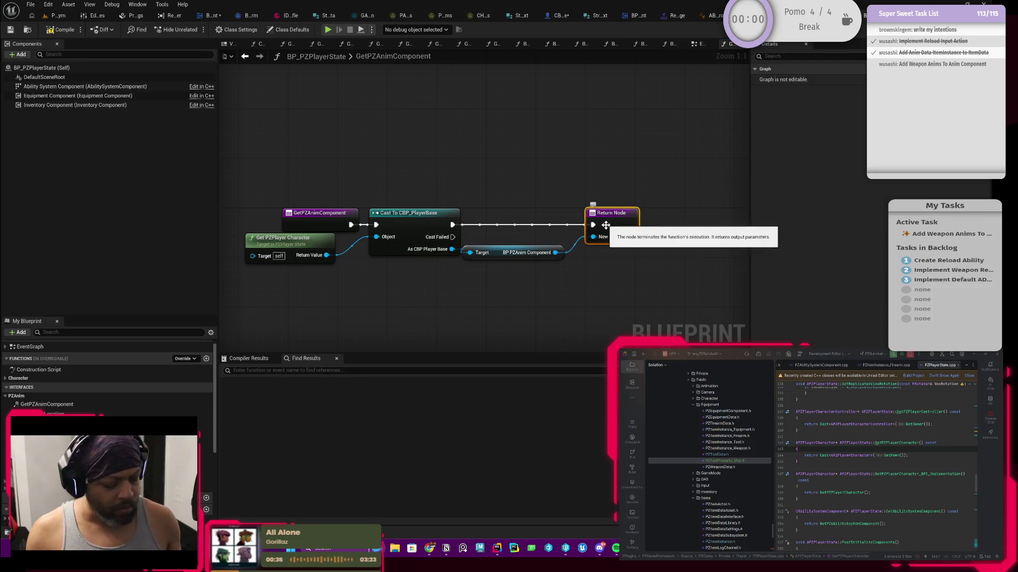
pyautogui.hotkey('ctrl', 'c')
pyautogui.hotkey('ctrl', 'v')
pyautogui.moveTo(609, 318); pyautogui.dragTo(615, 293)
pyautogui.moveTo(452, 237)
pyautogui.mouseDown()
pyautogui.moveTo(535, 315)
pyautogui.moveTo(612, 288)
pyautogui.mouseUp()
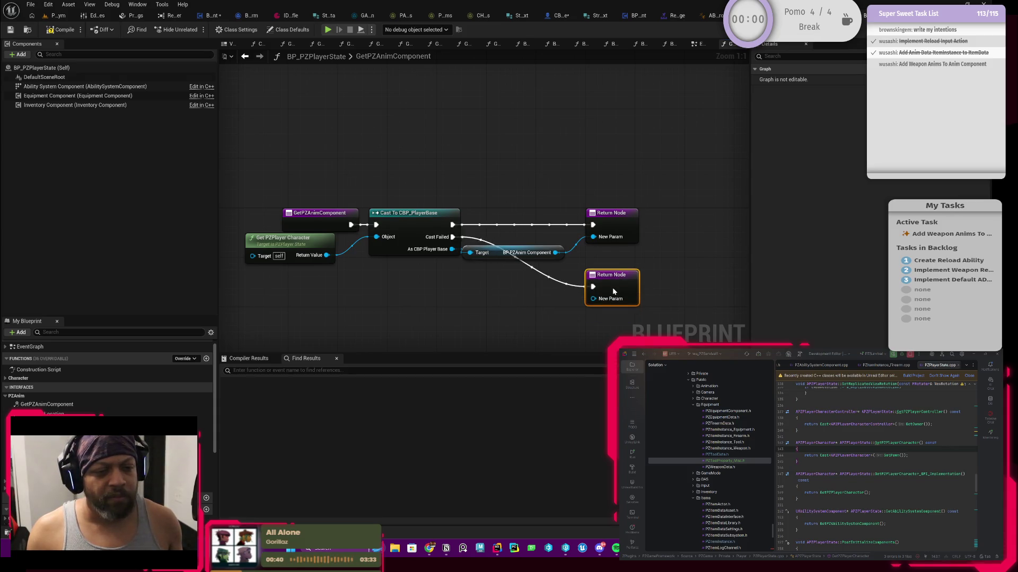
# - Place the BP PZAnim Component node on the success path and add a reroute point on the exec wire
pyautogui.moveTo(505, 253)
pyautogui.mouseDown()
pyautogui.moveTo(519, 235)
pyautogui.moveTo(609, 241)
pyautogui.moveTo(633, 191)
pyautogui.moveTo(652, 193)
pyautogui.mouseUp()
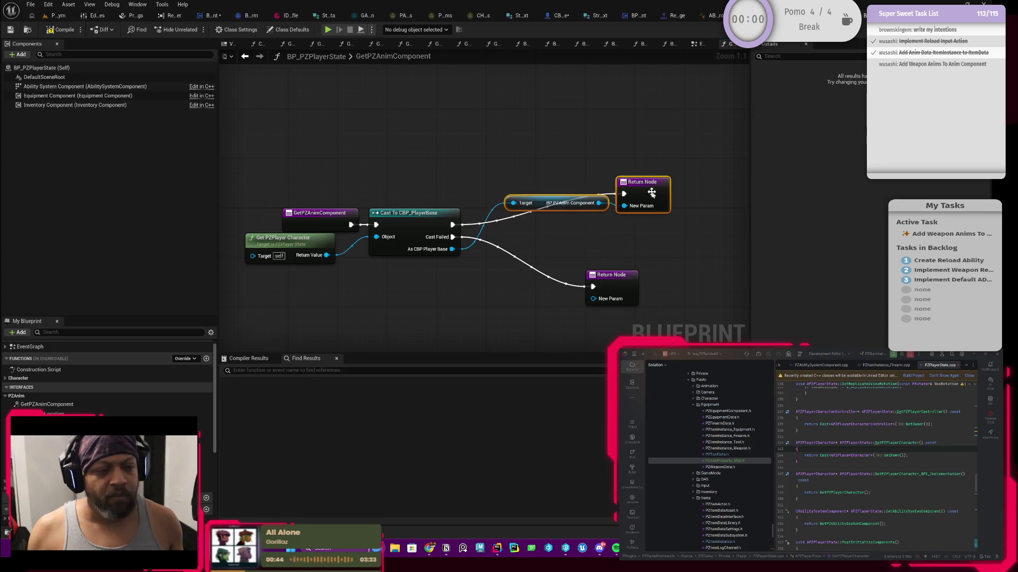
pyautogui.click(538, 200)
pyautogui.moveTo(538, 200); pyautogui.dragTo(544, 218)
pyautogui.click(606, 197)
pyautogui.doubleClick(603, 197)
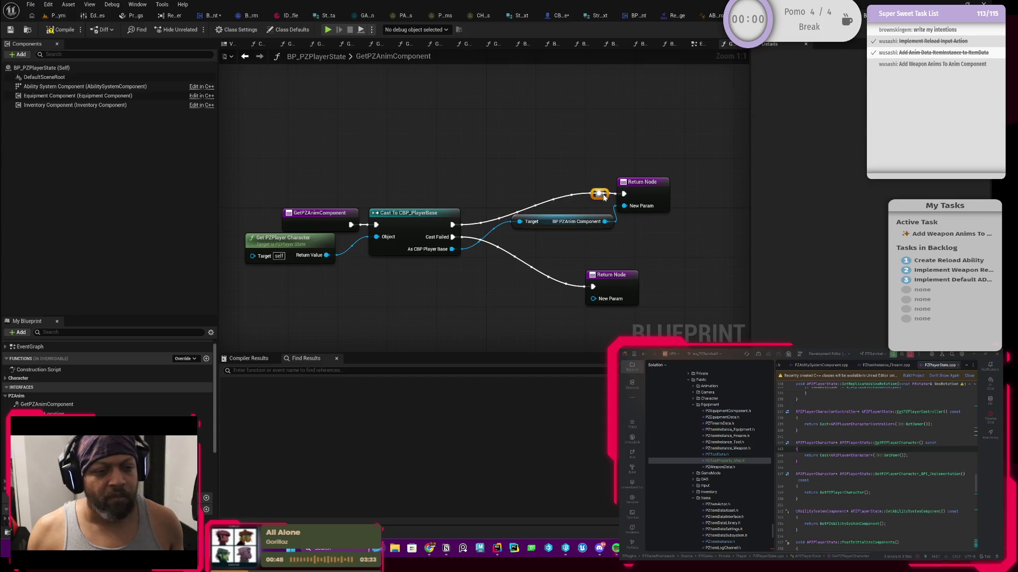
pyautogui.moveTo(593, 198)
pyautogui.mouseDown()
pyautogui.moveTo(508, 199)
pyautogui.moveTo(534, 200)
pyautogui.mouseUp()
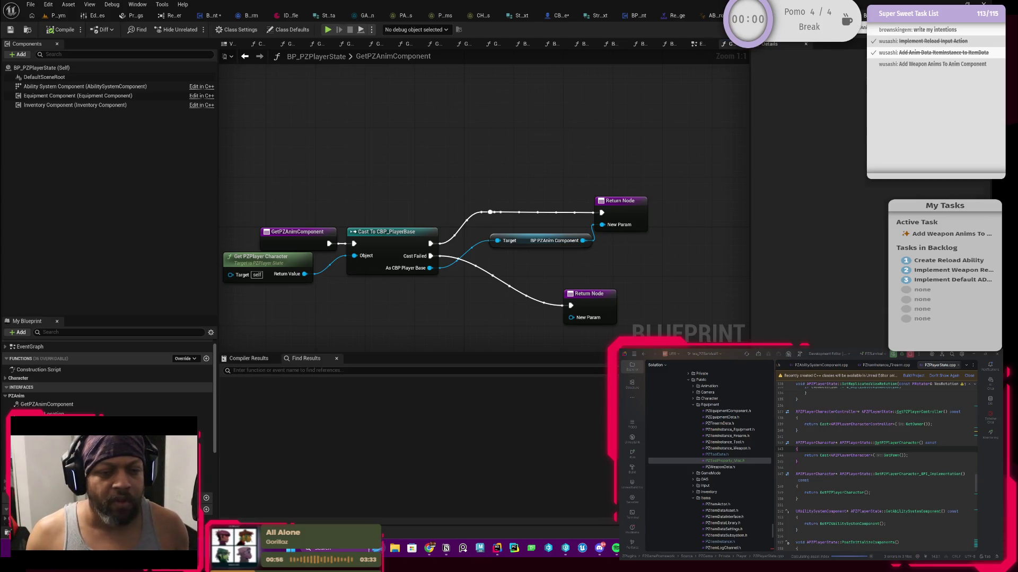
pyautogui.click(244, 56)
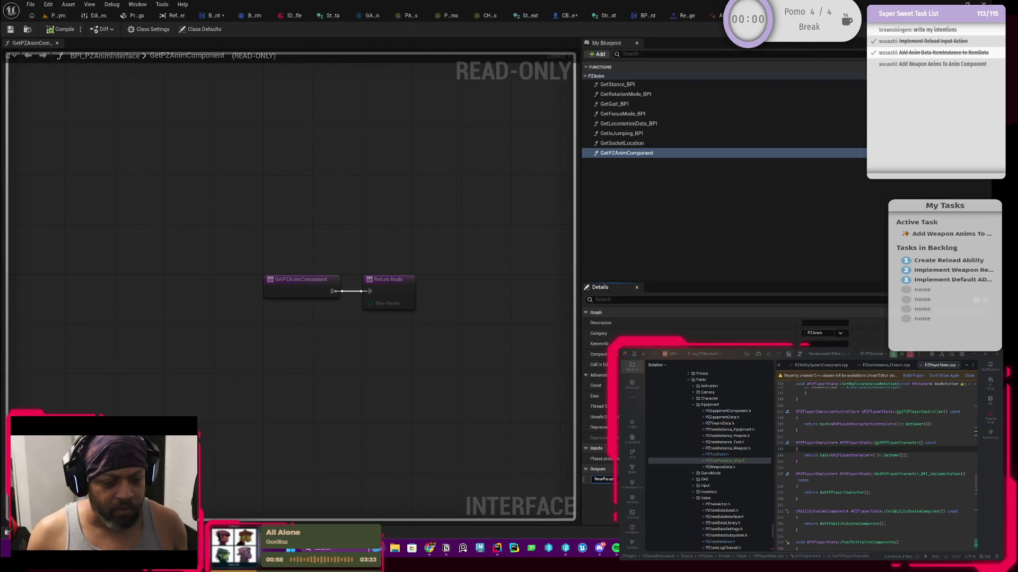
# - Rename the interface function's output parameter to ReturnValue
pyautogui.write('Return')
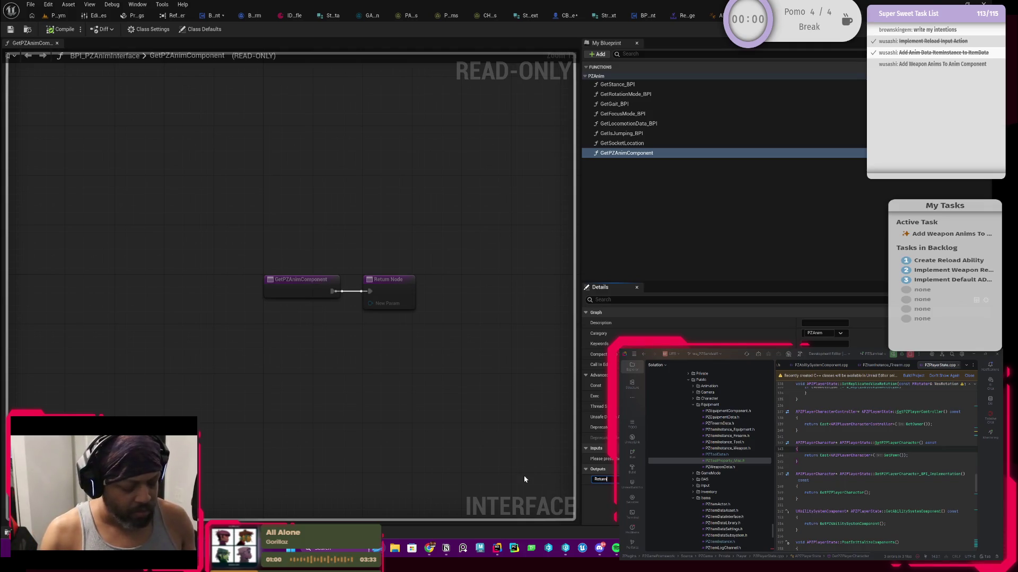
pyautogui.write('ue')
pyautogui.press('Return')
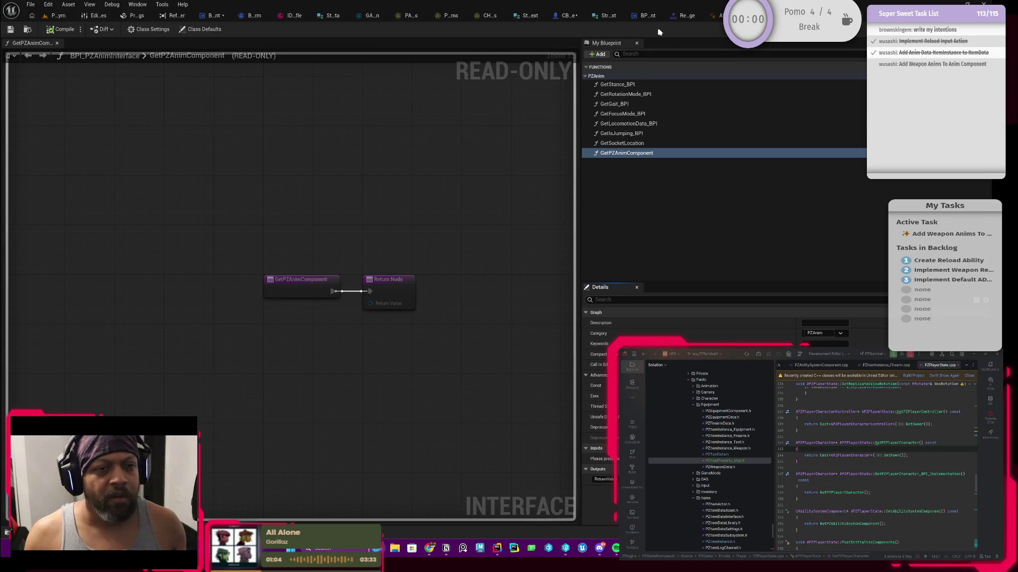
pyautogui.click(209, 15)
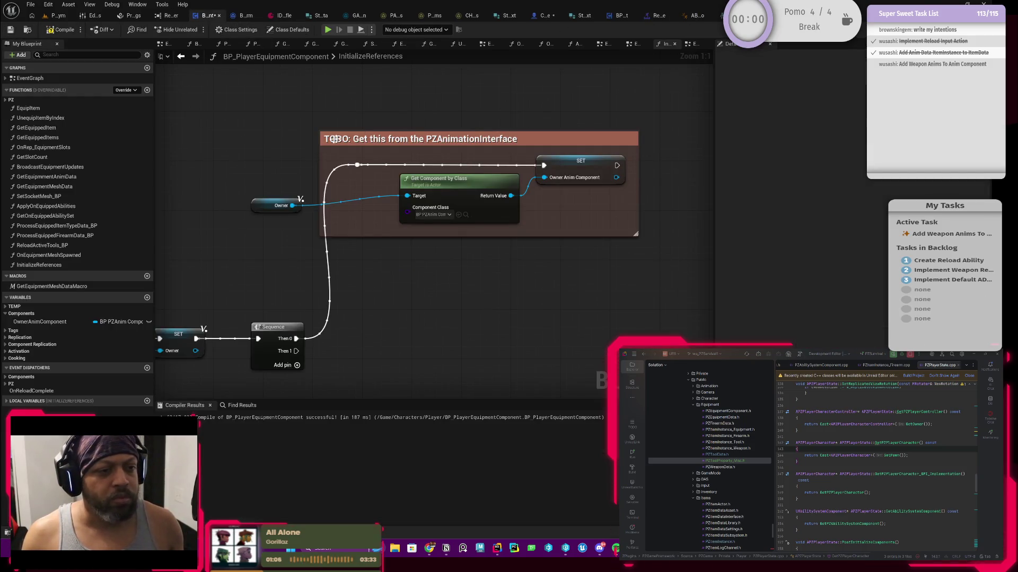
# - Move the Owner node inside the comment and delete Get Component by Class
pyautogui.moveTo(333, 218); pyautogui.dragTo(422, 212)
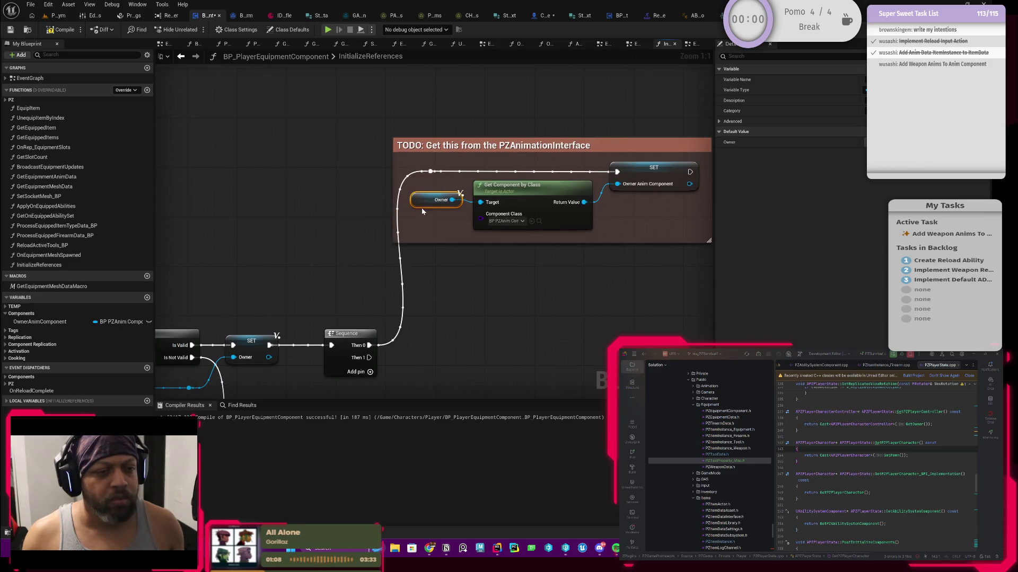
pyautogui.click(496, 194)
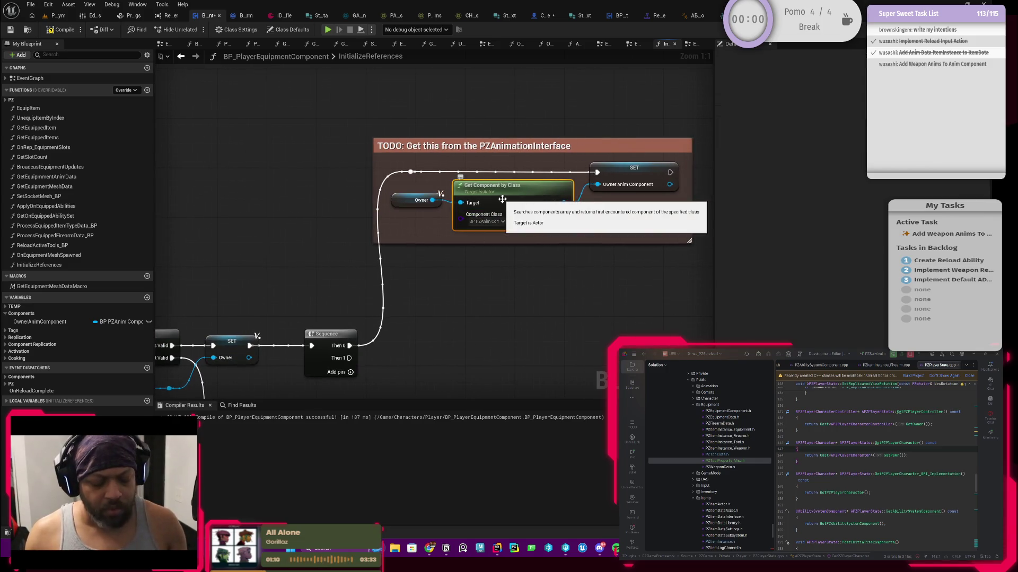
pyautogui.press('Delete')
# - Drag from Owner and search the action menu for the BPI get-anim function
pyautogui.moveTo(432, 200); pyautogui.dragTo(477, 200)
pyautogui.write('bpi')
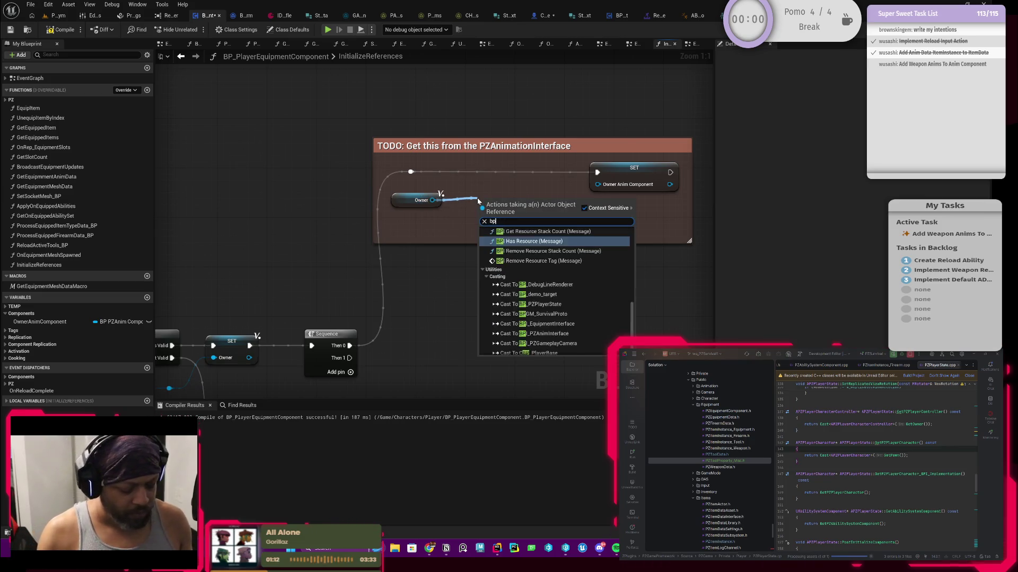
pyautogui.write('getani')
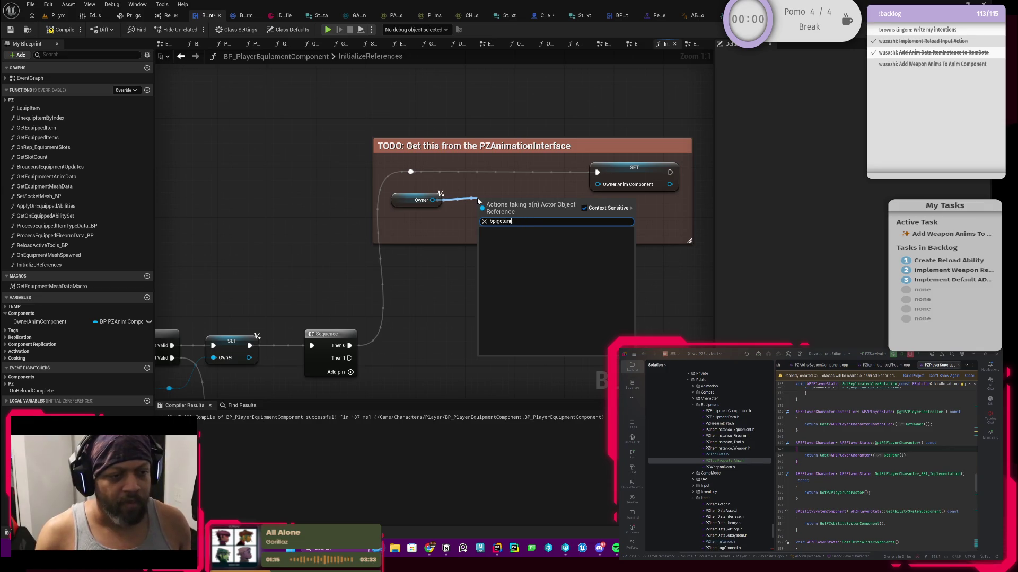
pyautogui.press('BackSpace')
pyautogui.press('BackSpace')
pyautogui.press('BackSpace')
pyautogui.write('_getanim')
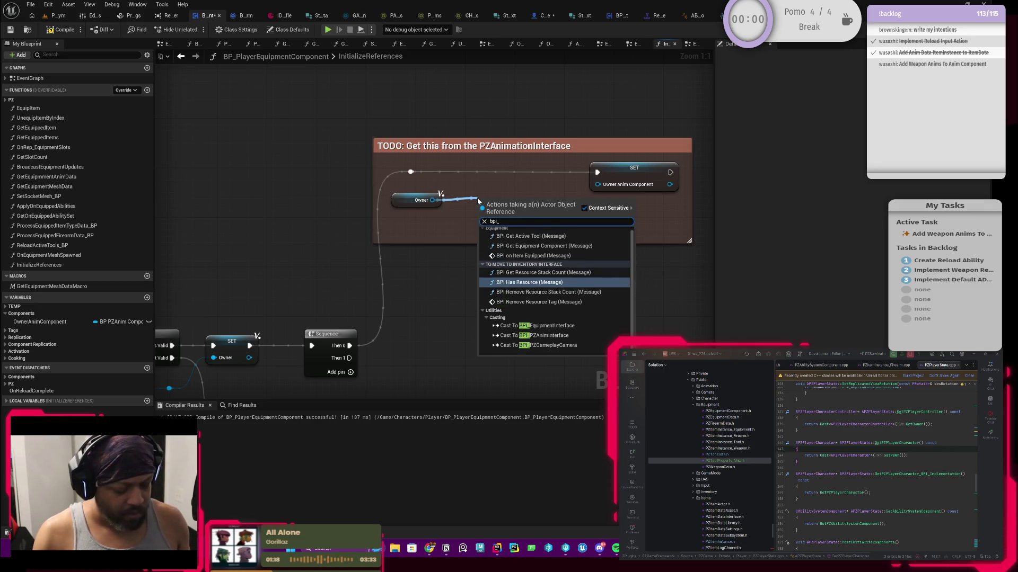
pyautogui.press('BackSpace')
pyautogui.press('BackSpace')
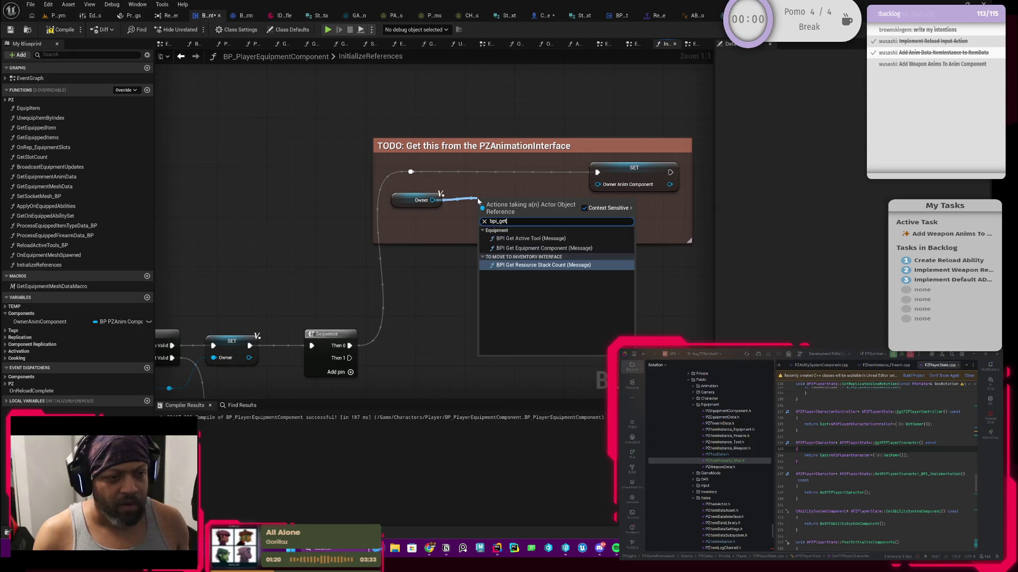
pyautogui.press('BackSpace')
pyautogui.press('BackSpace')
pyautogui.write('an')
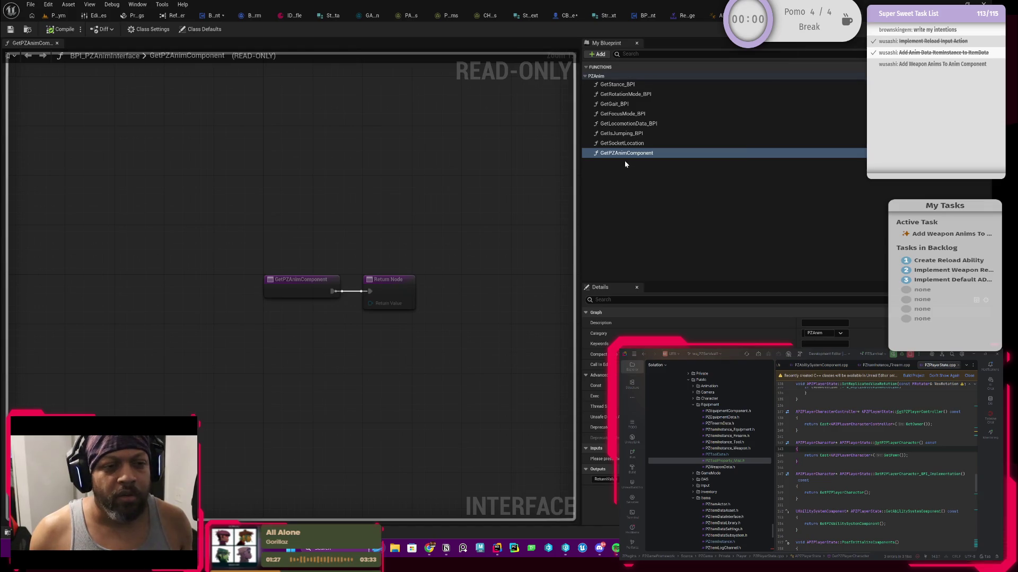
# - Rename the functions to GetPZAnimComponent_BPI and GetSocketLocation_BPI, compiling after each
pyautogui.click(647, 155)
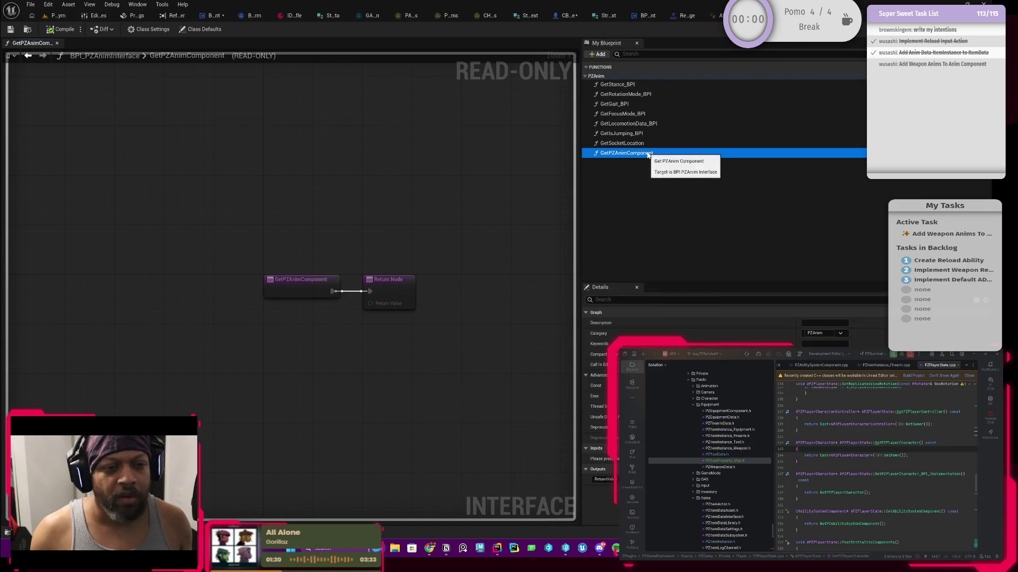
pyautogui.click(665, 154)
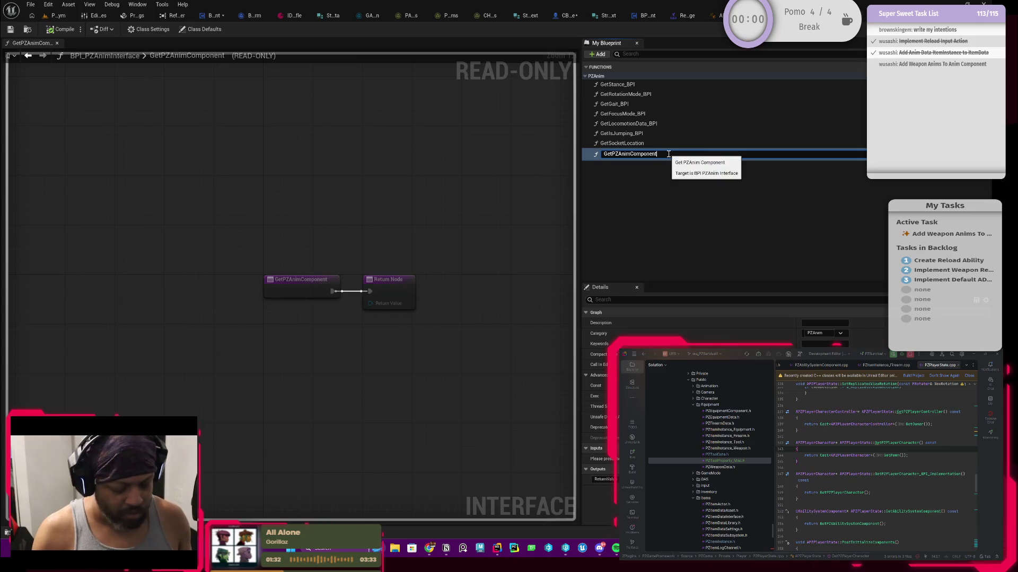
pyautogui.write('_BPI')
pyautogui.press('Return')
pyautogui.click(61, 29)
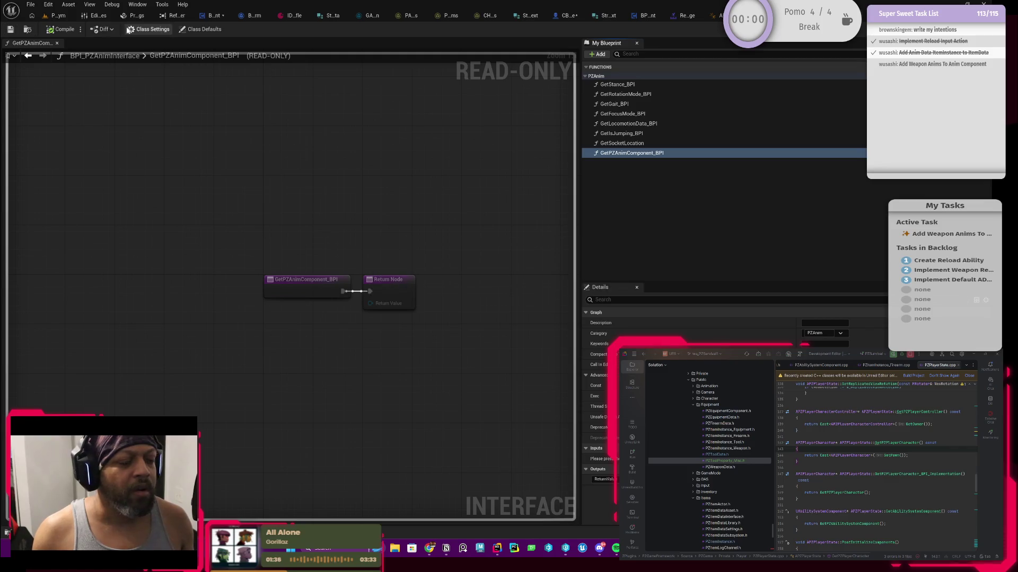
pyautogui.click(636, 143)
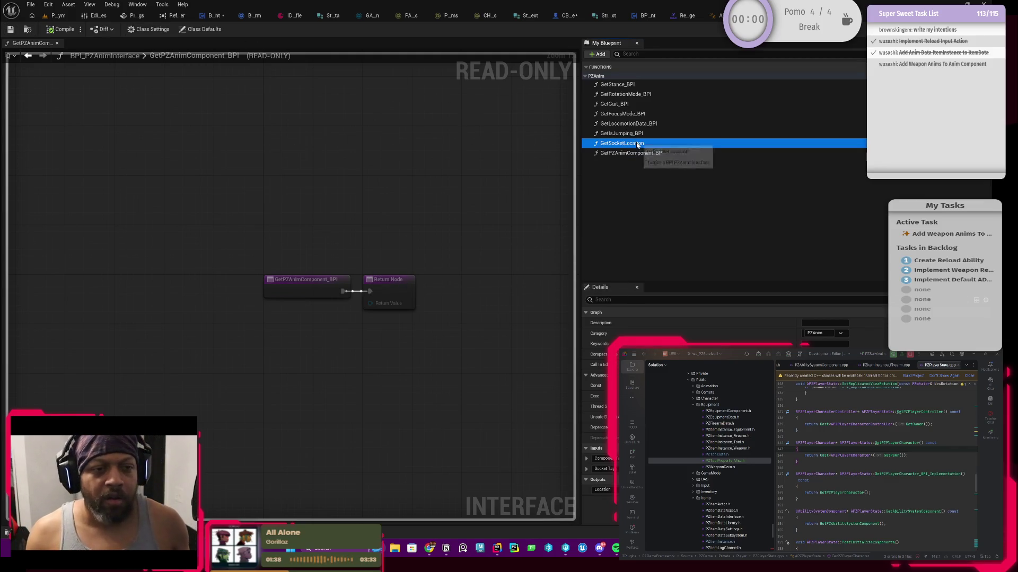
pyautogui.click(646, 145)
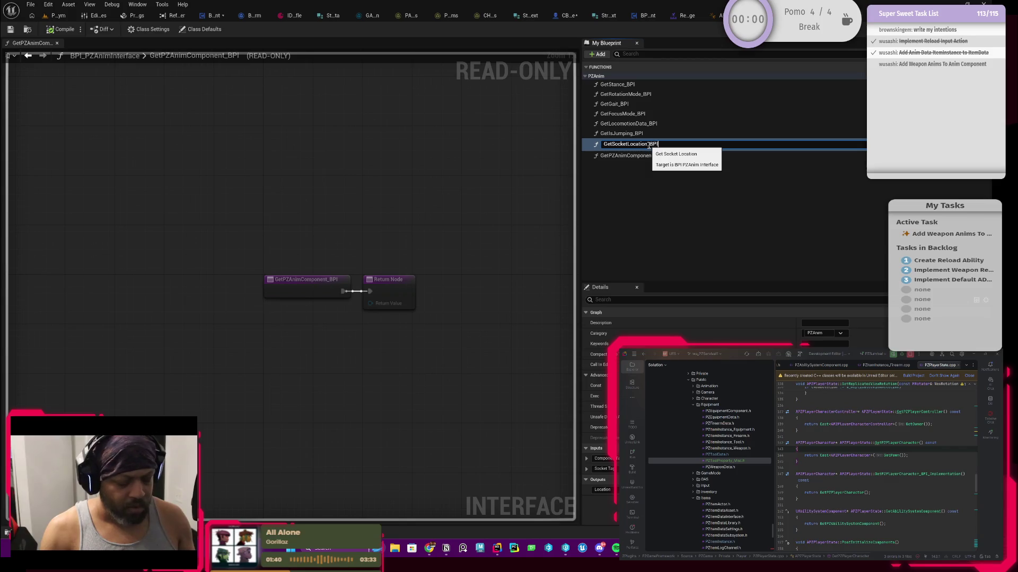
pyautogui.press('Return')
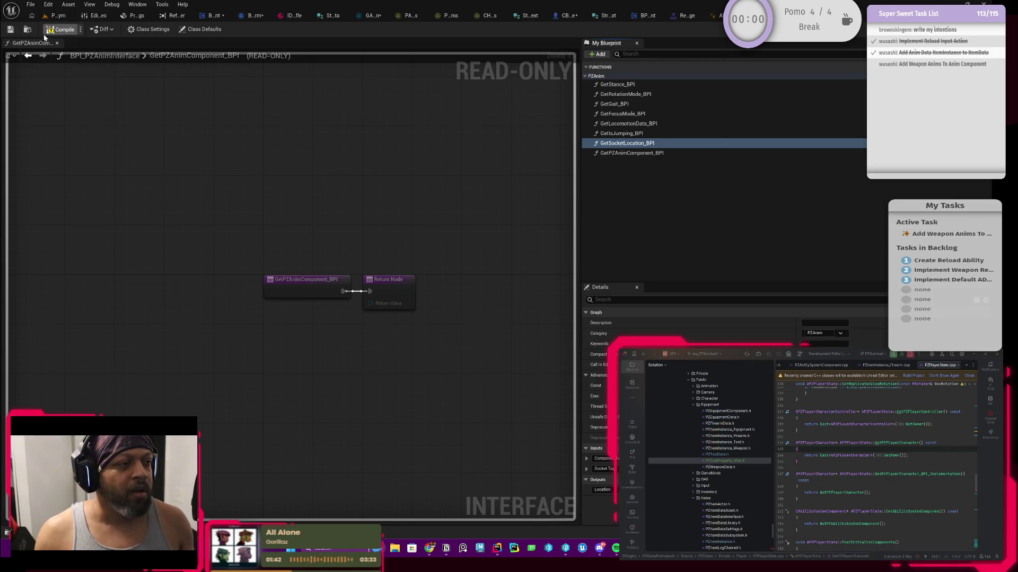
pyautogui.click(45, 31)
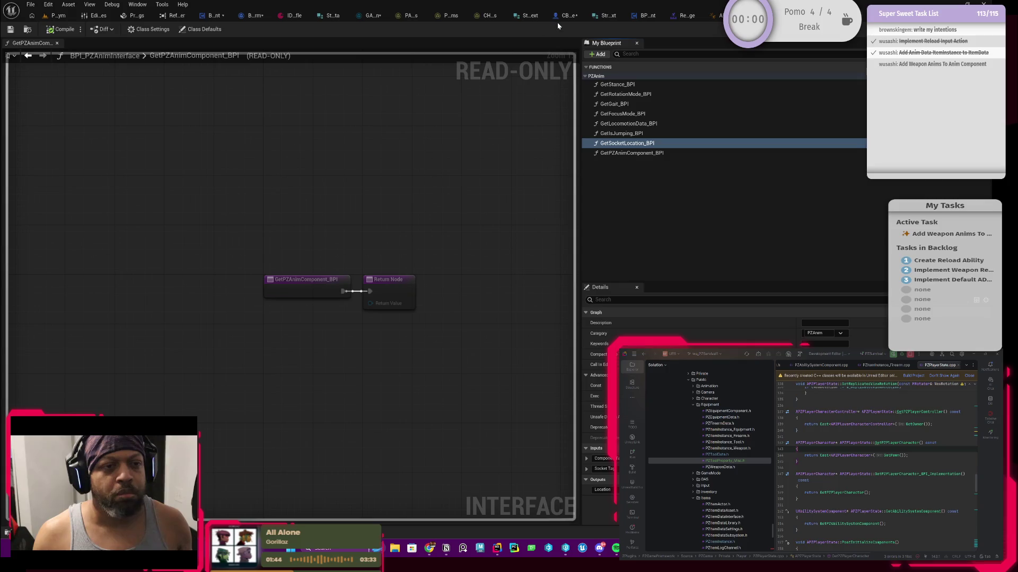
pyautogui.click(560, 16)
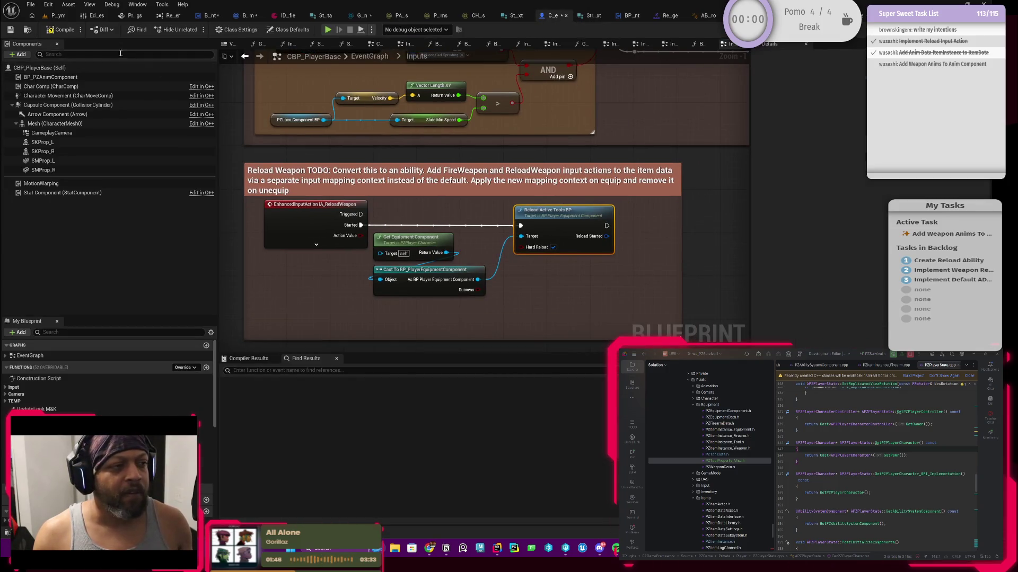
# - Compile CBP_PlayerBase and open the GetSocketLocation_BPI graph behind the first warning
pyautogui.click(10, 30)
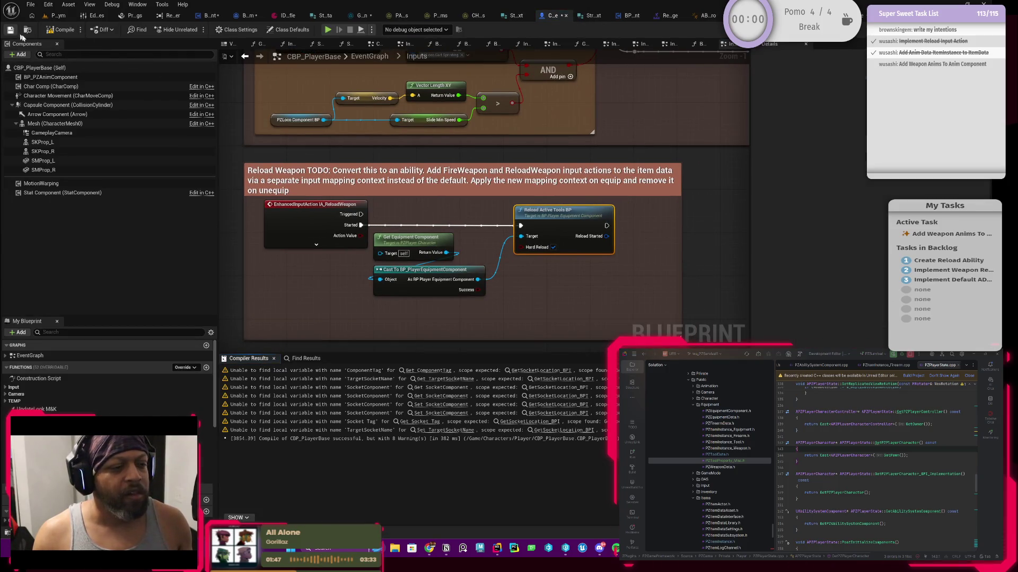
pyautogui.click(438, 375)
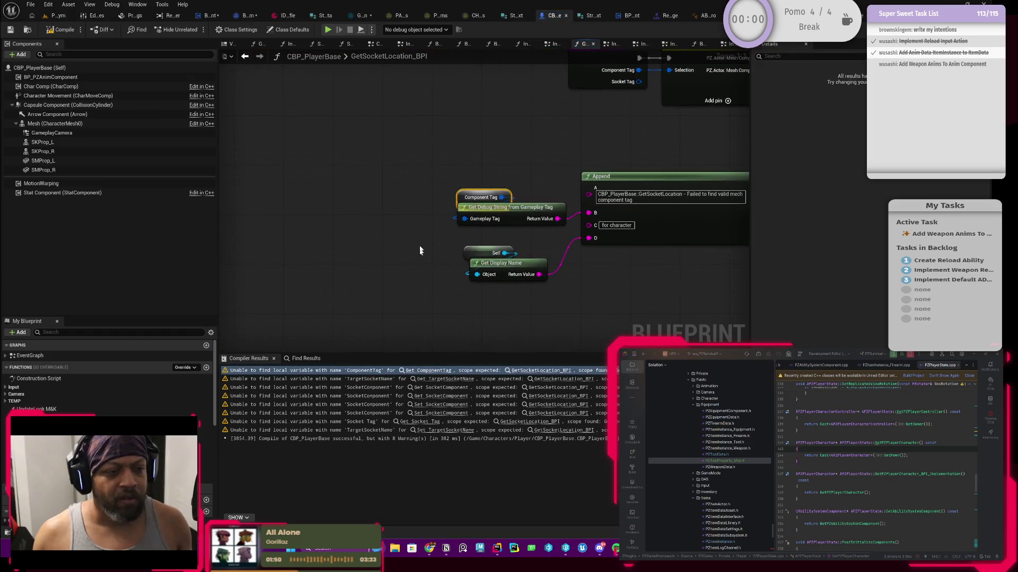
pyautogui.scroll(-1, 462, 171)
pyautogui.moveTo(462, 171); pyautogui.dragTo(361, 263)
pyautogui.moveTo(454, 251)
pyautogui.mouseDown()
pyautogui.moveTo(275, 234)
pyautogui.moveTo(255, 242)
pyautogui.mouseUp()
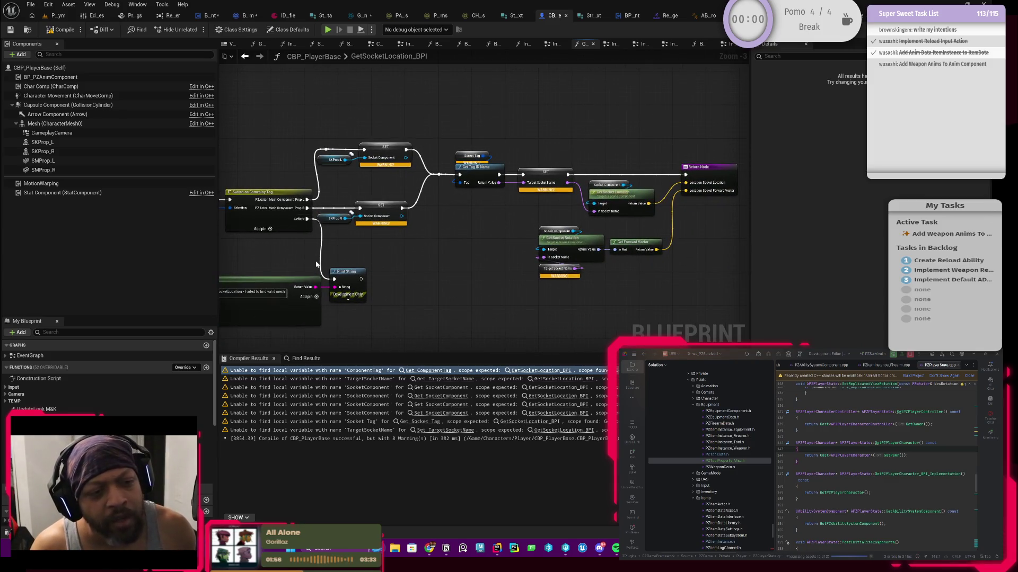
pyautogui.moveTo(370, 257); pyautogui.dragTo(510, 248)
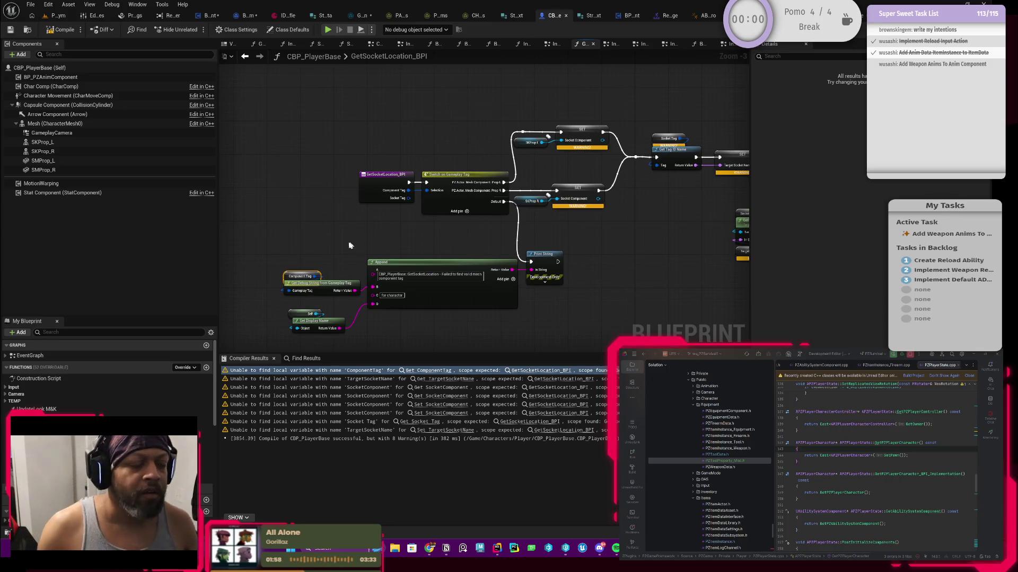
pyautogui.scroll(3, 350, 243)
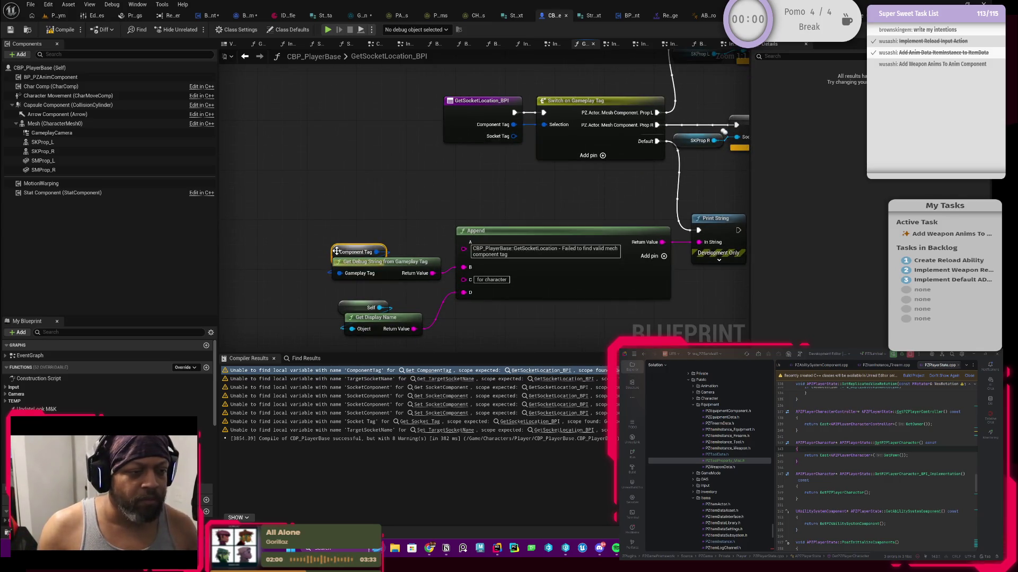
pyautogui.moveTo(407, 215); pyautogui.dragTo(394, 224)
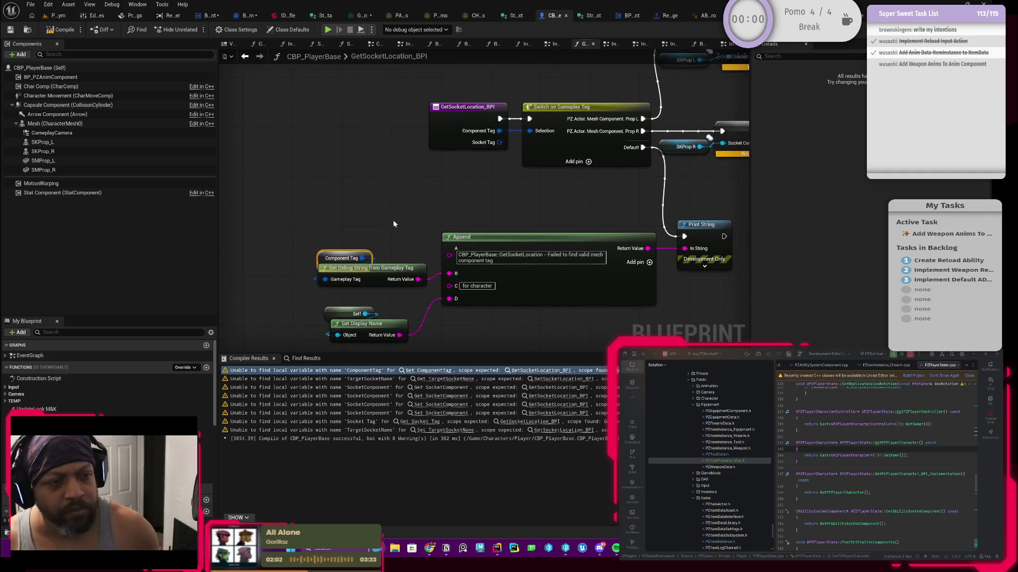
pyautogui.moveTo(531, 206)
pyautogui.mouseDown()
pyautogui.moveTo(403, 200)
pyautogui.moveTo(242, 219)
pyautogui.moveTo(469, 207)
pyautogui.mouseUp()
pyautogui.scroll(-5, 403, 200)
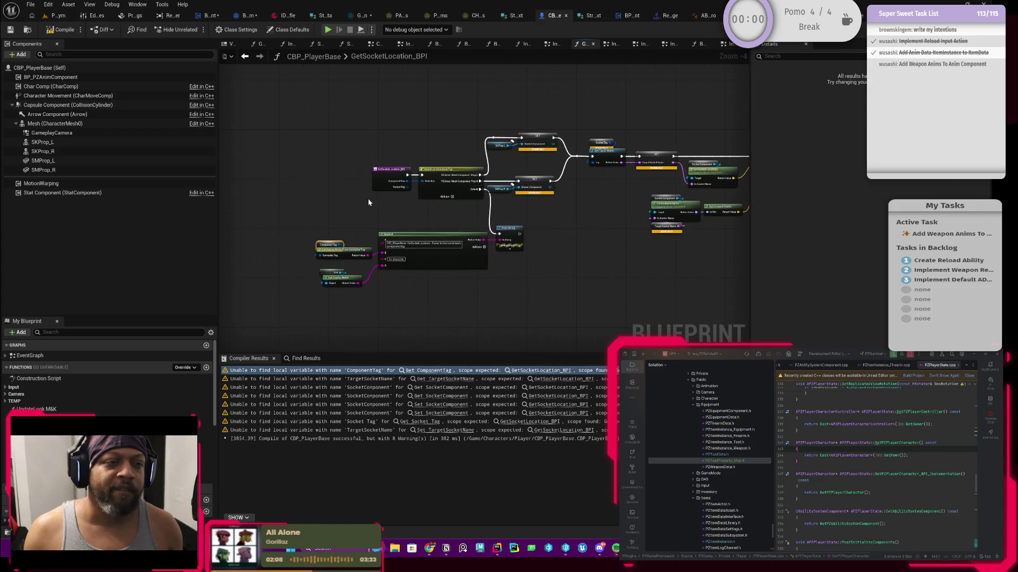
pyautogui.scroll(2, 371, 196)
pyautogui.moveTo(367, 200); pyautogui.dragTo(362, 171)
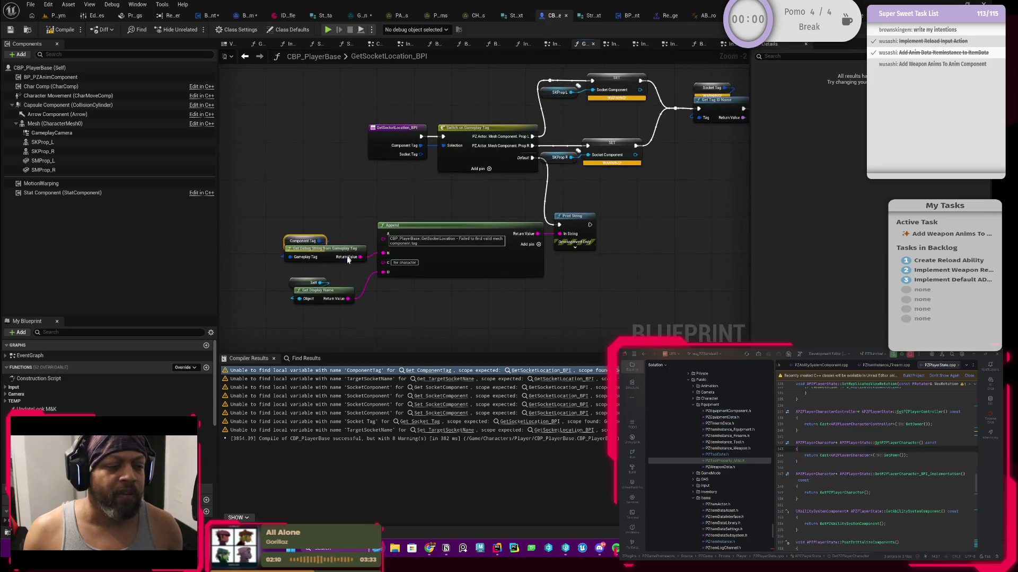
# - Make ComponentTag, SocketComponent and Socket Tag local variables of the function
pyautogui.rightClick(291, 242)
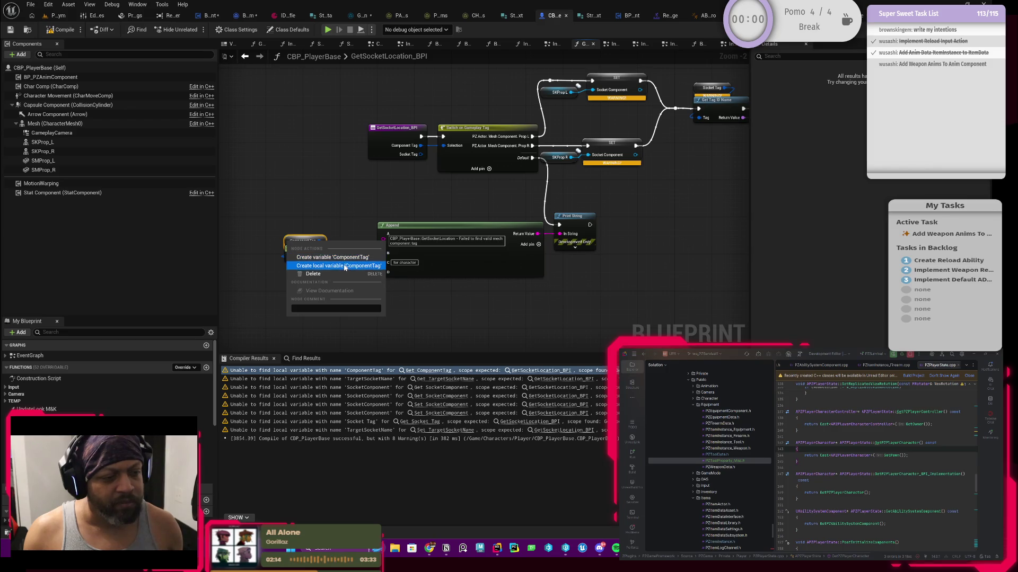
pyautogui.click(344, 265)
pyautogui.moveTo(299, 283); pyautogui.dragTo(430, 189)
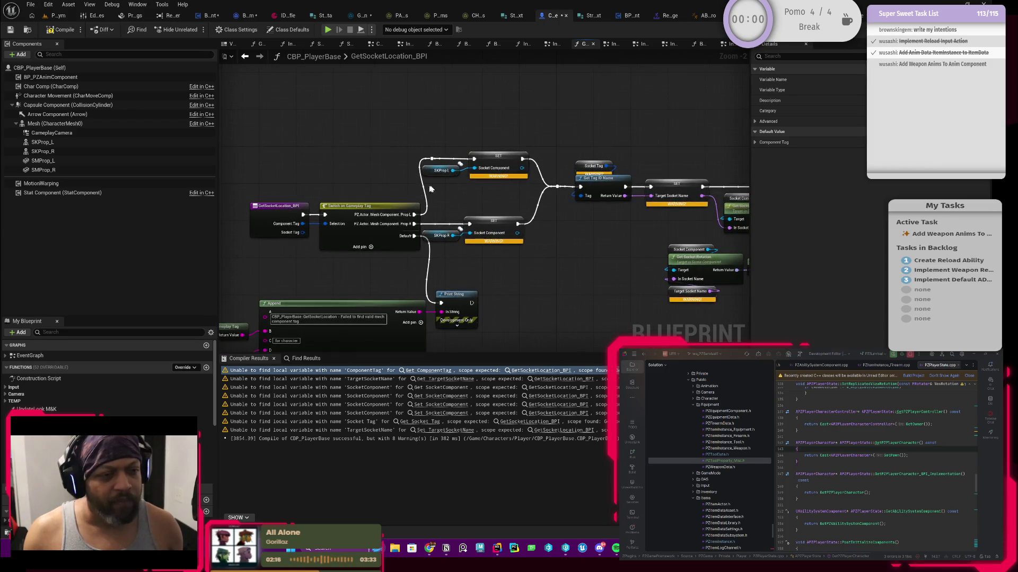
pyautogui.rightClick(500, 164)
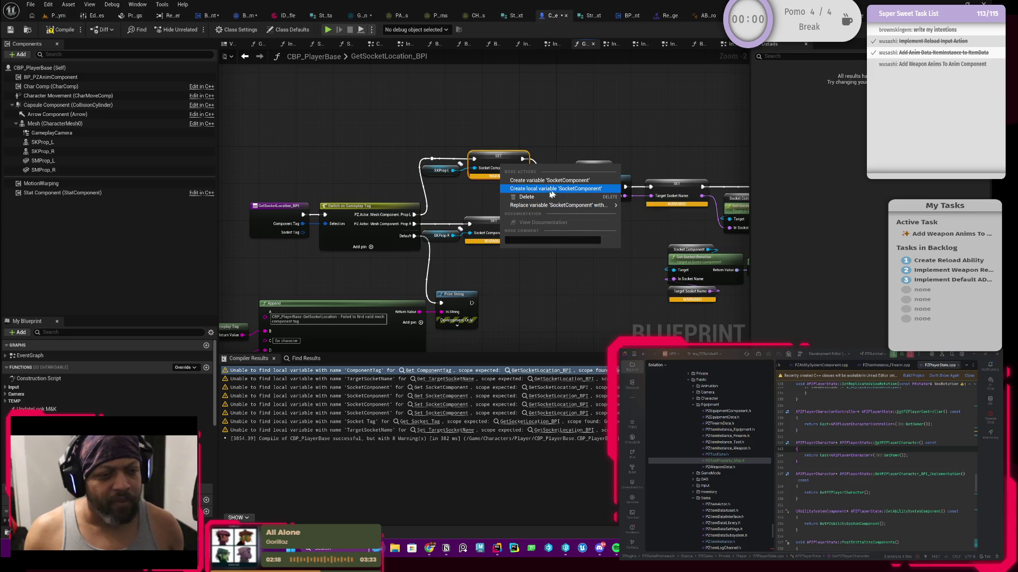
pyautogui.click(546, 188)
pyautogui.moveTo(557, 259); pyautogui.dragTo(424, 264)
pyautogui.rightClick(449, 174)
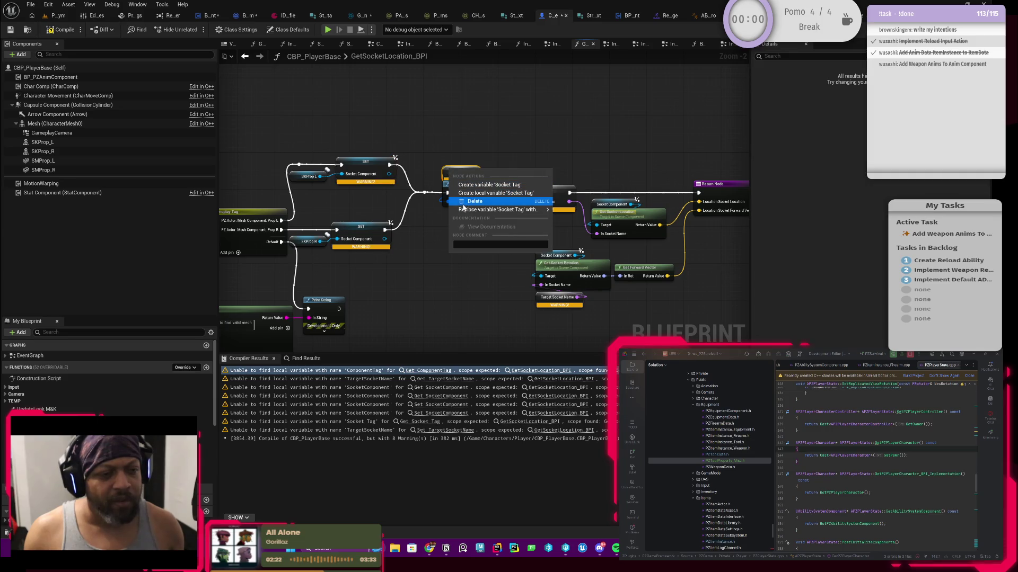
pyautogui.click(486, 194)
# - Recompile CBP_PlayerBase so it builds without warnings
pyautogui.moveTo(367, 250)
pyautogui.mouseDown()
pyautogui.moveTo(462, 256)
pyautogui.moveTo(449, 265)
pyautogui.moveTo(371, 255)
pyautogui.mouseUp()
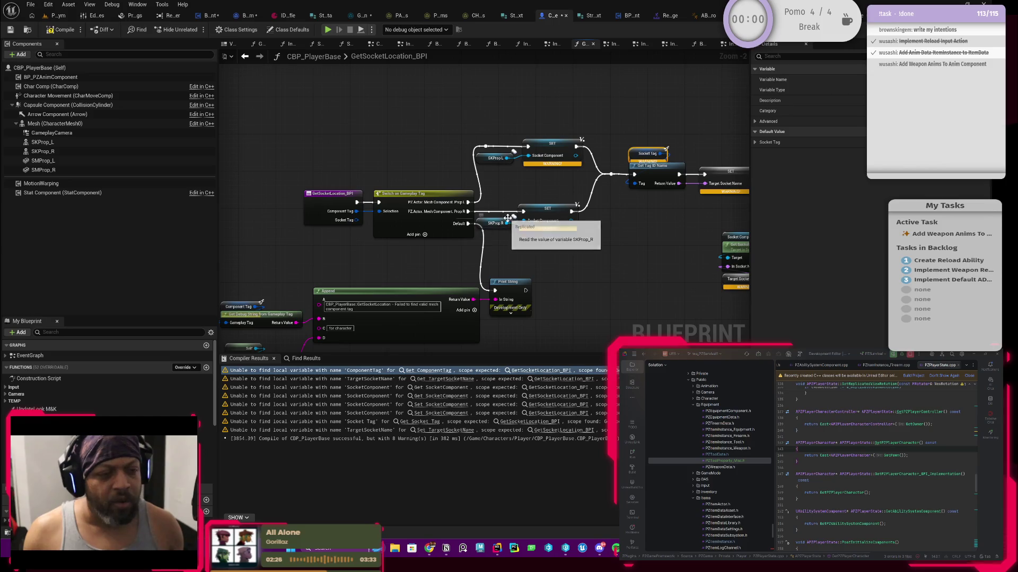
pyautogui.moveTo(443, 224); pyautogui.dragTo(394, 234)
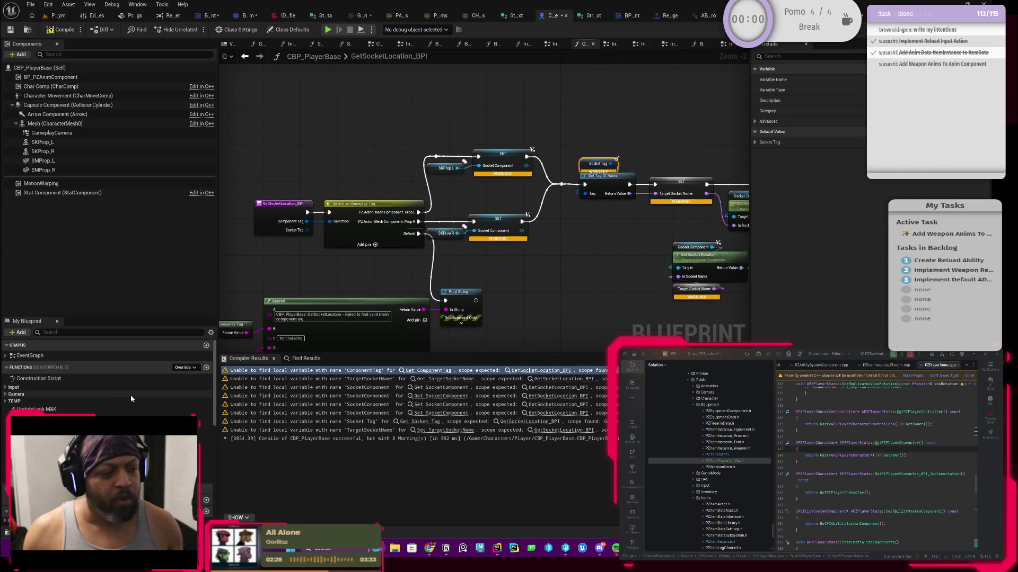
pyautogui.scroll(-3, 103, 408)
pyautogui.click(491, 285)
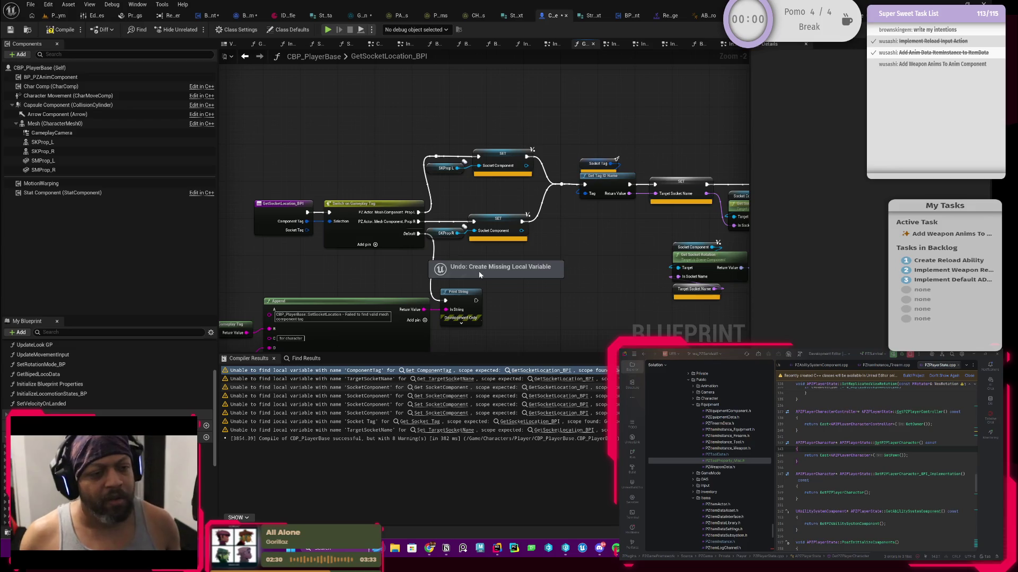
pyautogui.scroll(-2, 362, 274)
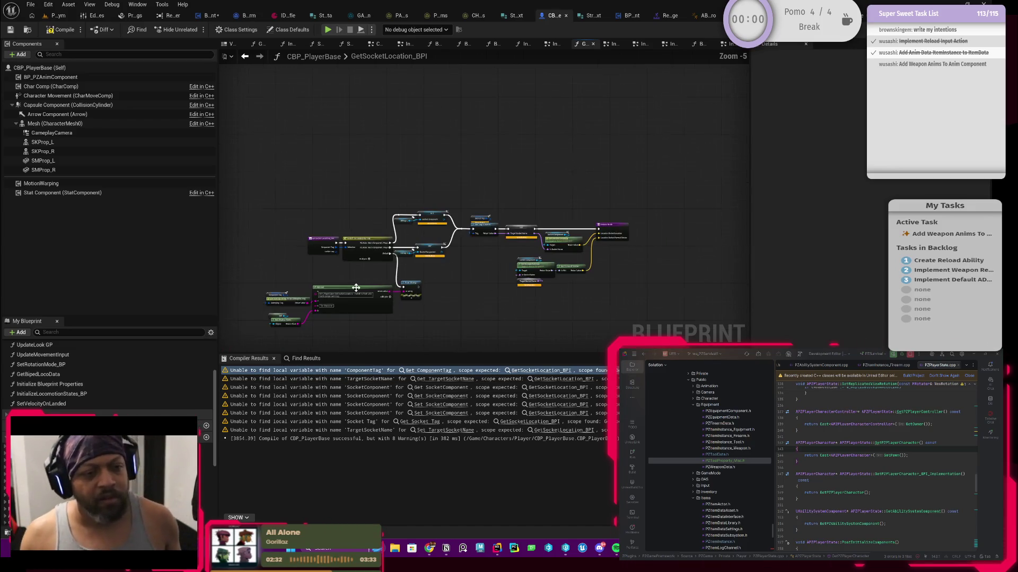
pyautogui.click(62, 30)
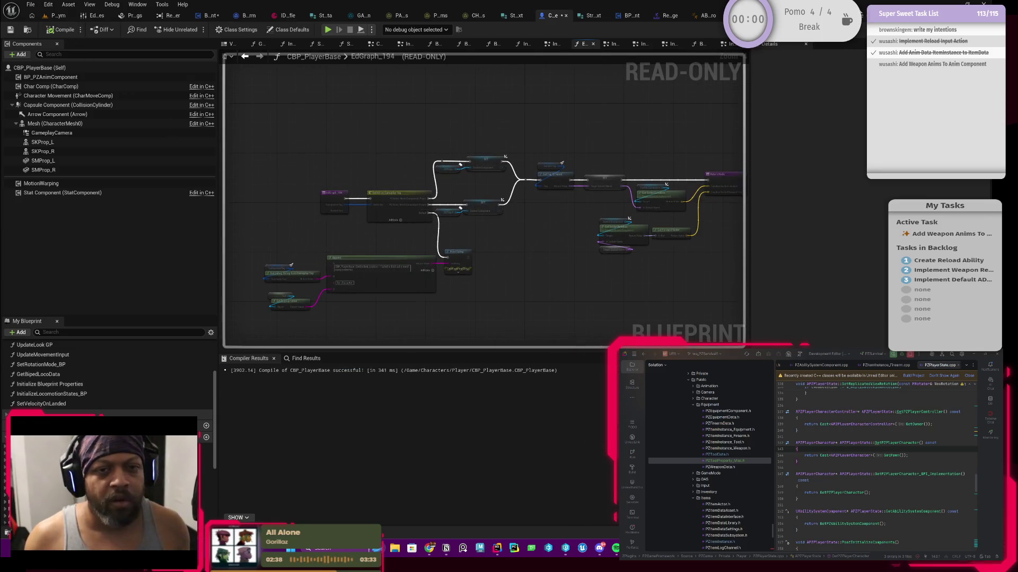
pyautogui.hotkey('ctrl', 'Tab')
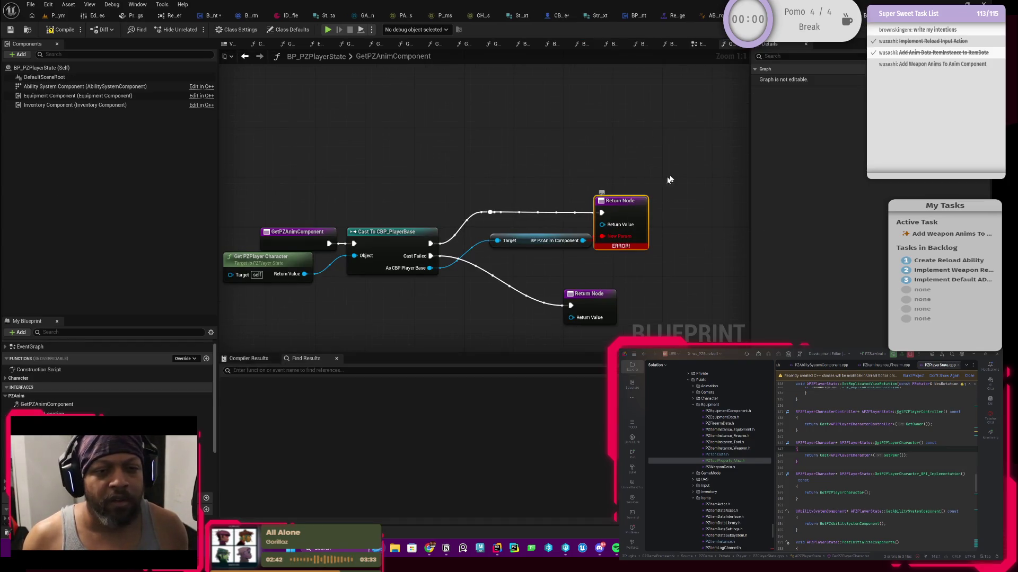
# - Reconnect BP PZAnim Component to the Return Node in BP_PZPlayerState and recompile it
pyautogui.hotkey('ctrl', 'Tab')
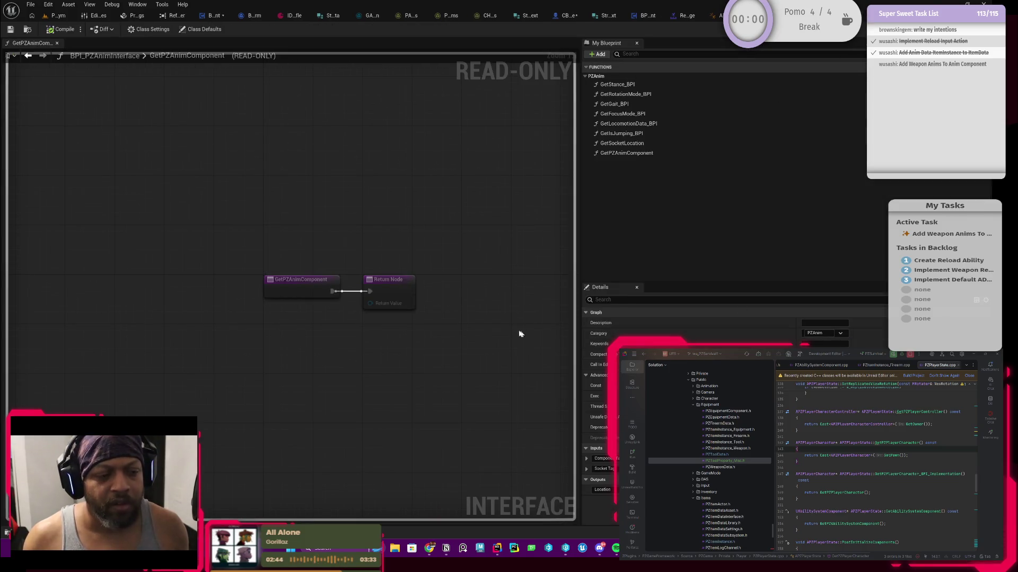
pyautogui.click(638, 154)
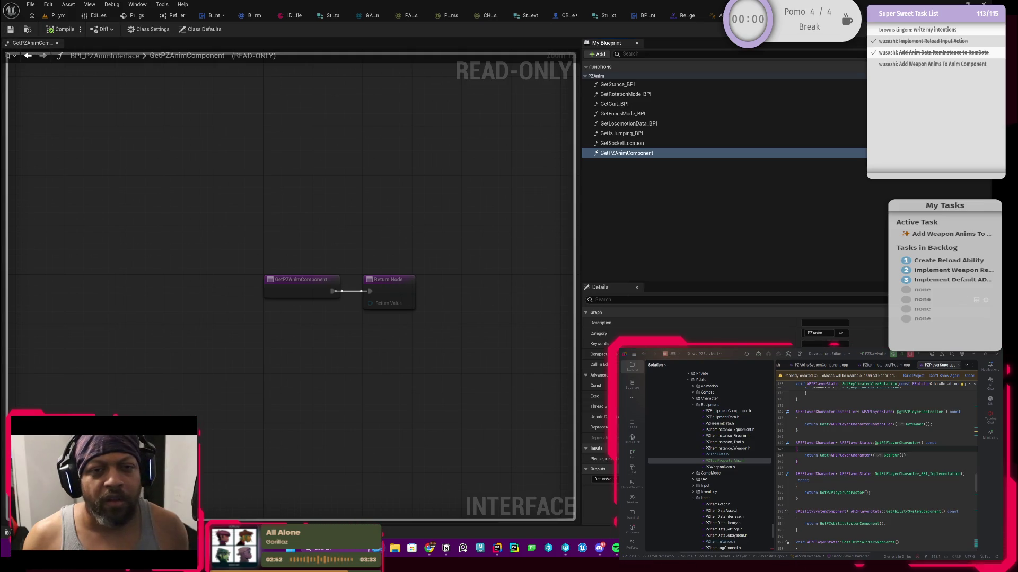
pyautogui.click(451, 15)
pyautogui.click(60, 30)
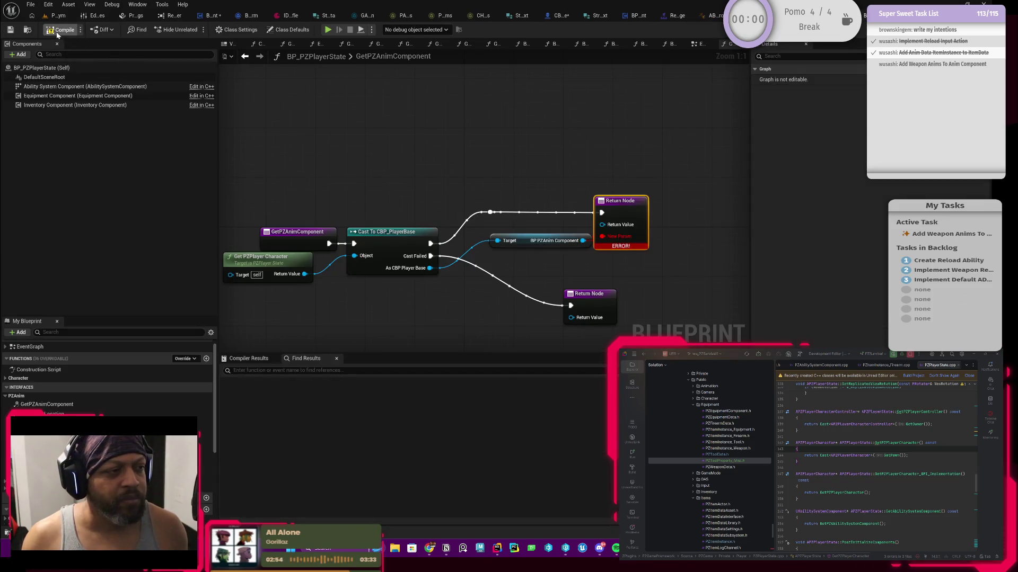
pyautogui.moveTo(534, 245)
pyautogui.mouseDown()
pyautogui.moveTo(508, 252)
pyautogui.moveTo(601, 225)
pyautogui.mouseUp()
pyautogui.moveTo(541, 246); pyautogui.dragTo(560, 228)
pyautogui.click(62, 31)
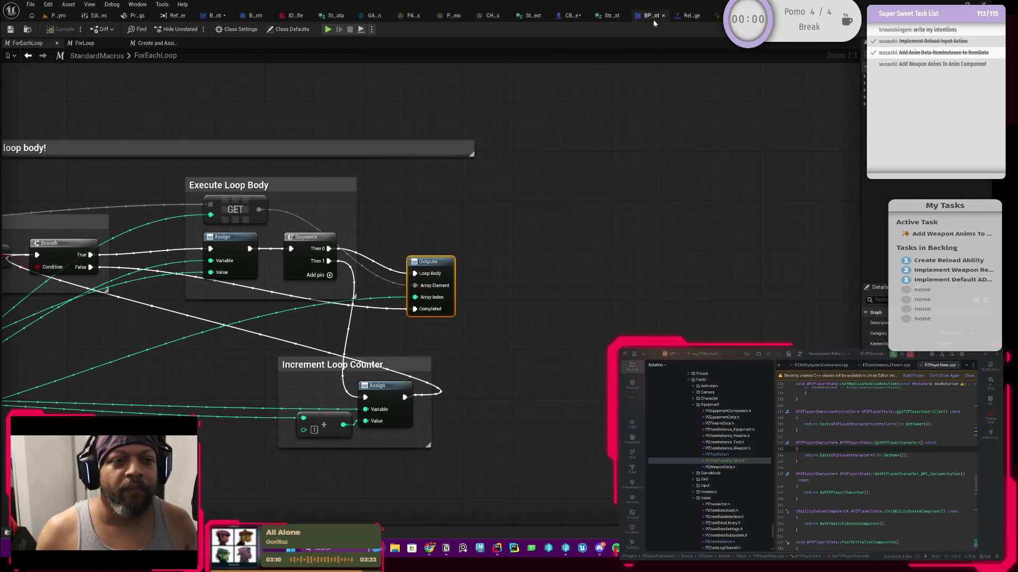
# - Recompile and save CBP_PlayerBase, then return to the level editor
pyautogui.click(568, 16)
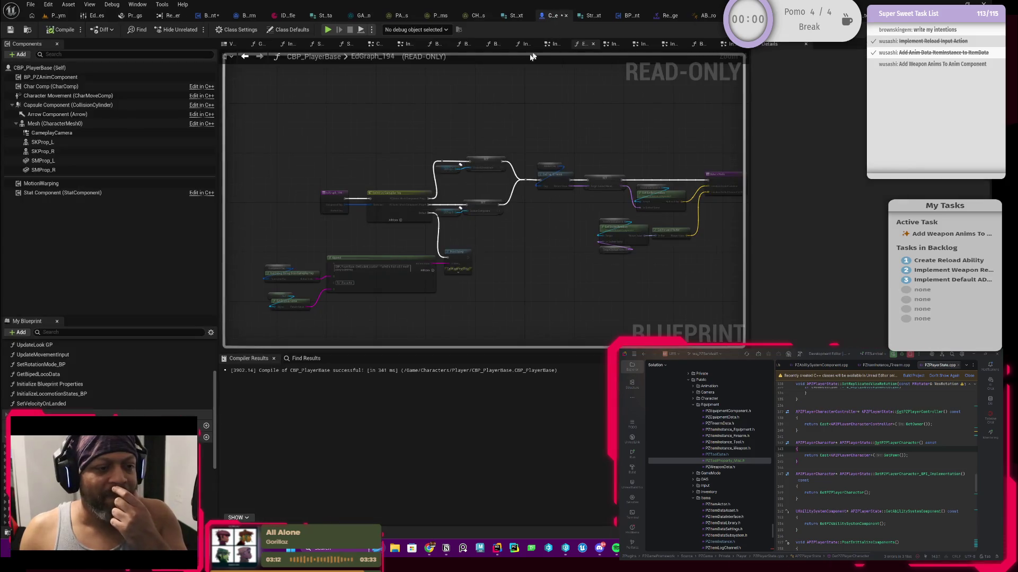
pyautogui.press('F7')
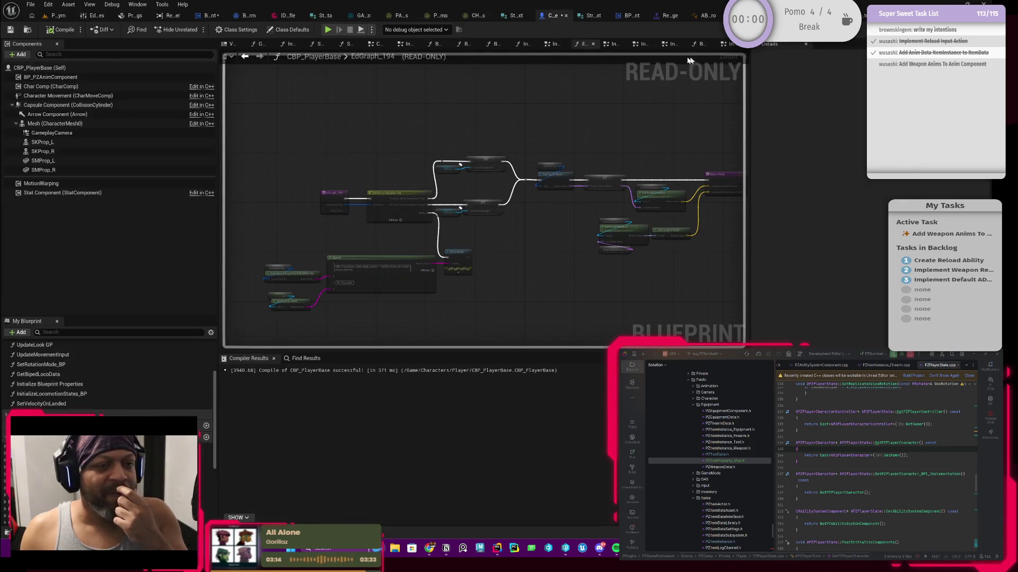
pyautogui.click(593, 45)
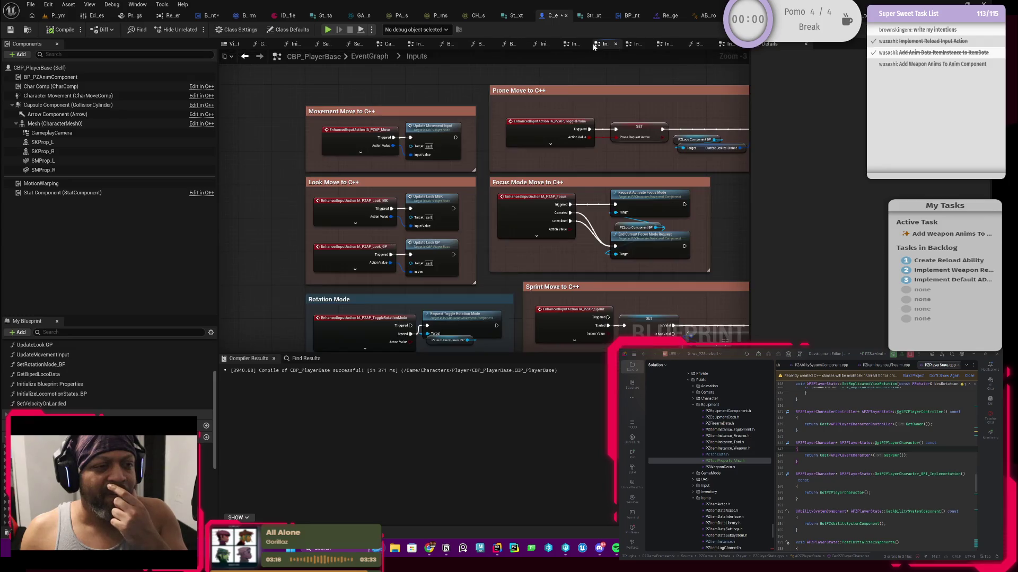
pyautogui.click(8, 30)
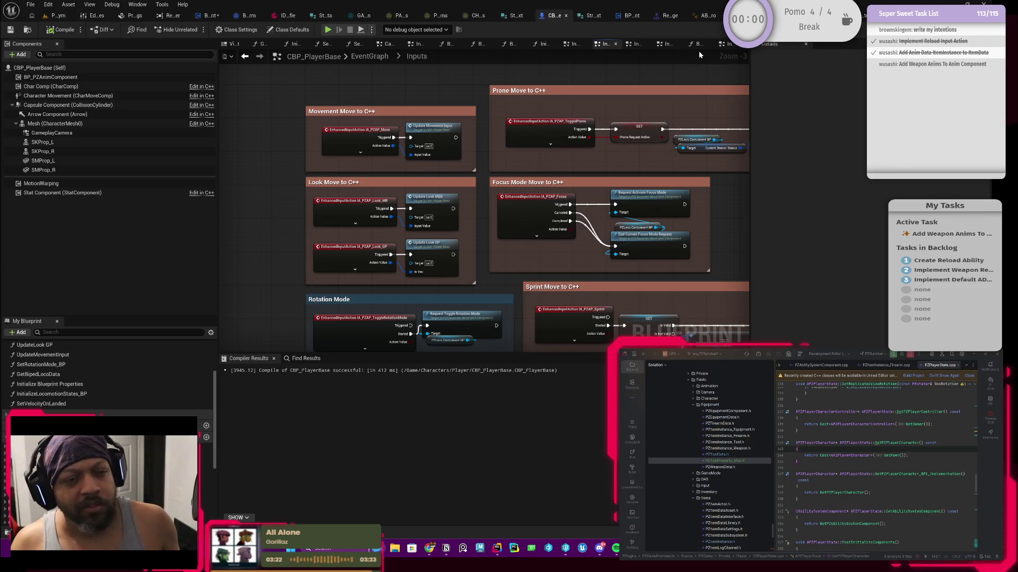
pyautogui.hotkey('ctrl', 'Tab')
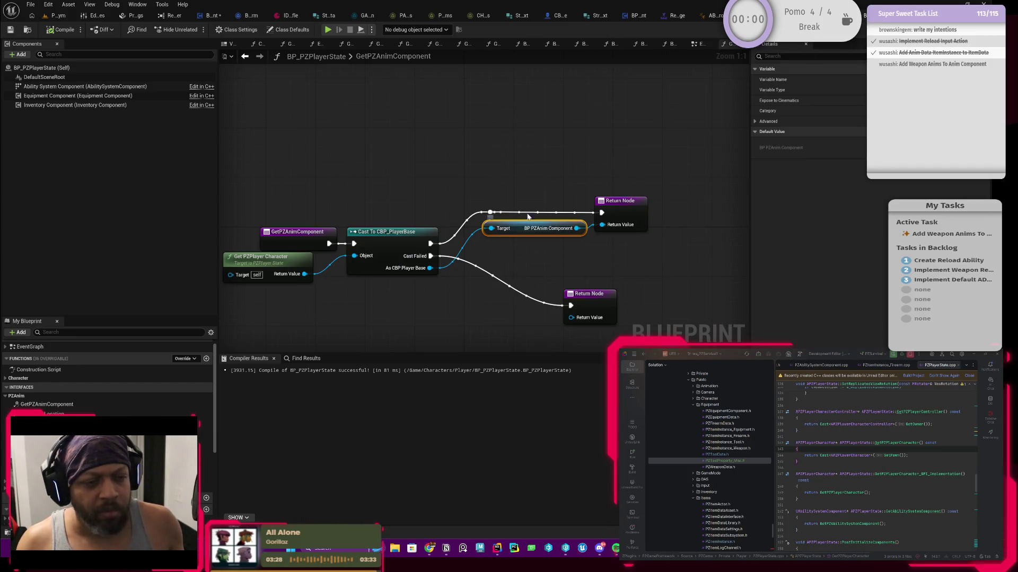
pyautogui.click(56, 16)
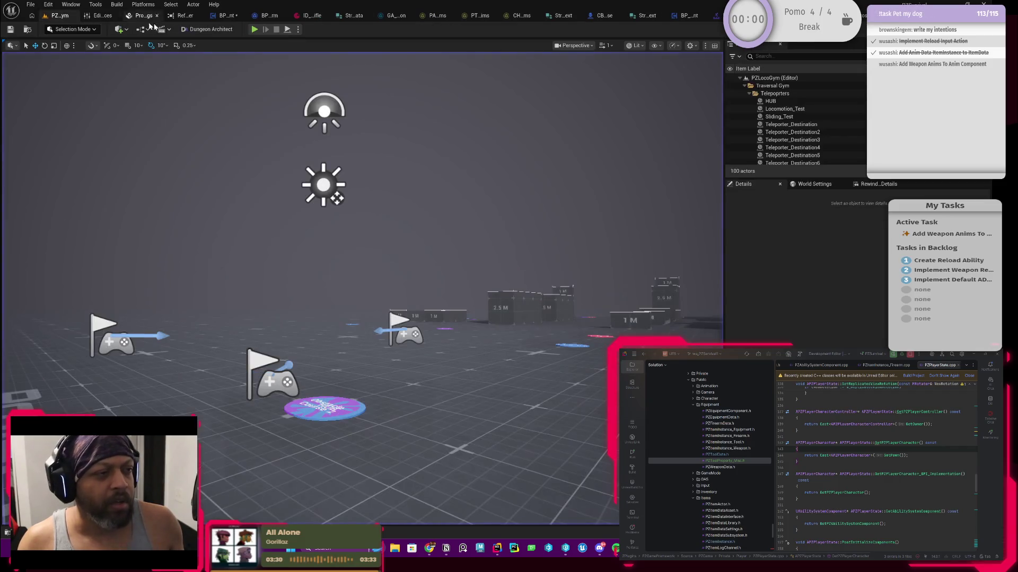
# - Play in editor, equip the gun from the inventory, and trigger a reload
pyautogui.hotkey('alt', 'p')
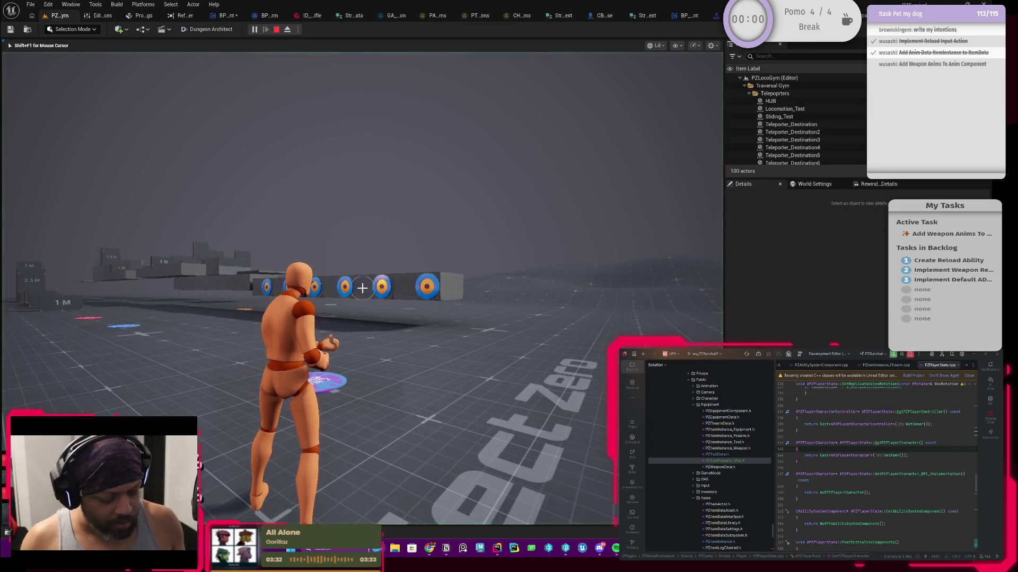
pyautogui.press('i')
pyautogui.rightClick(342, 254)
pyautogui.press('i')
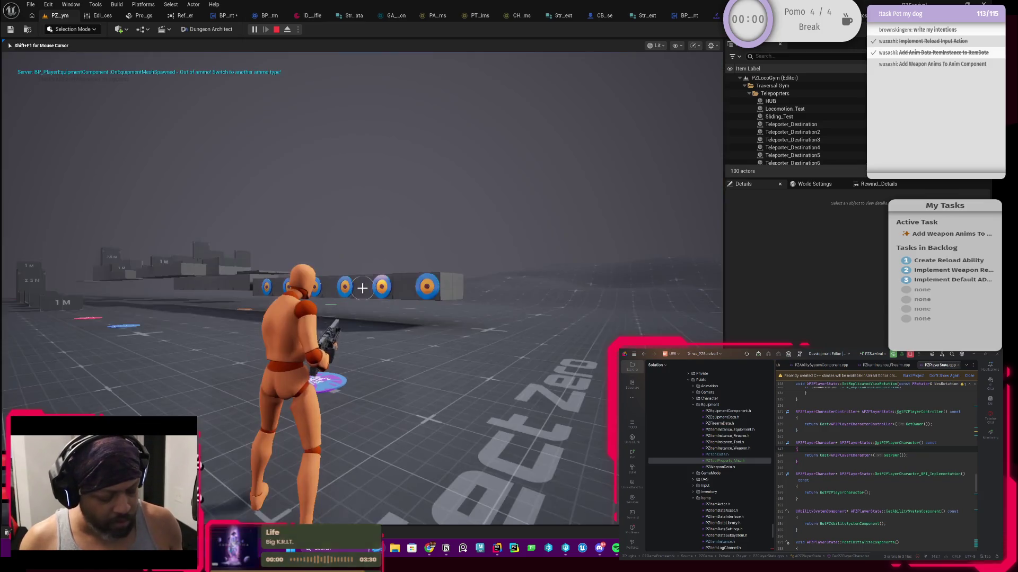
pyautogui.press('r')
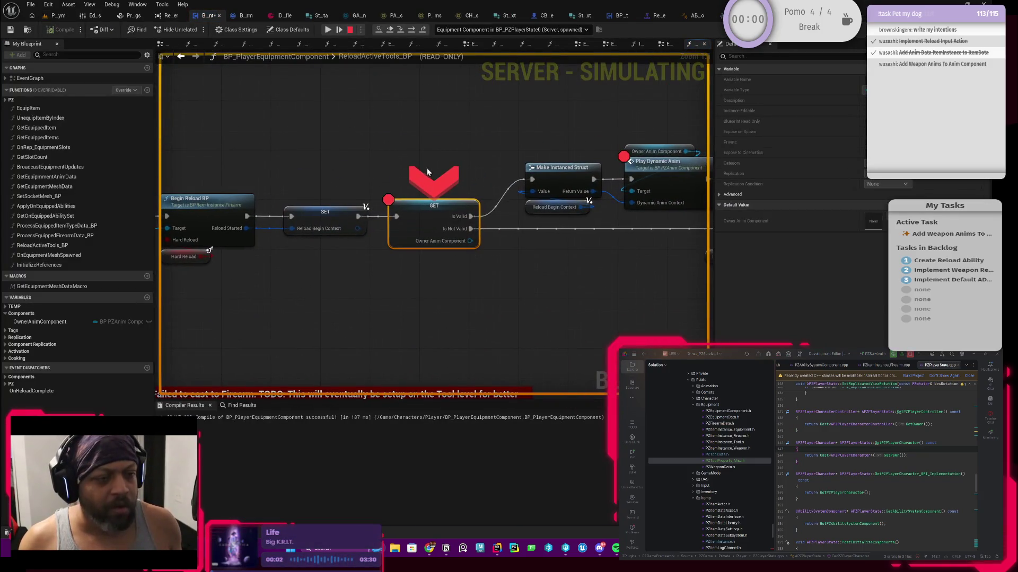
# - Resume past the reload breakpoints in ReloadActiveTools_BP and stop the play session
pyautogui.click(327, 29)
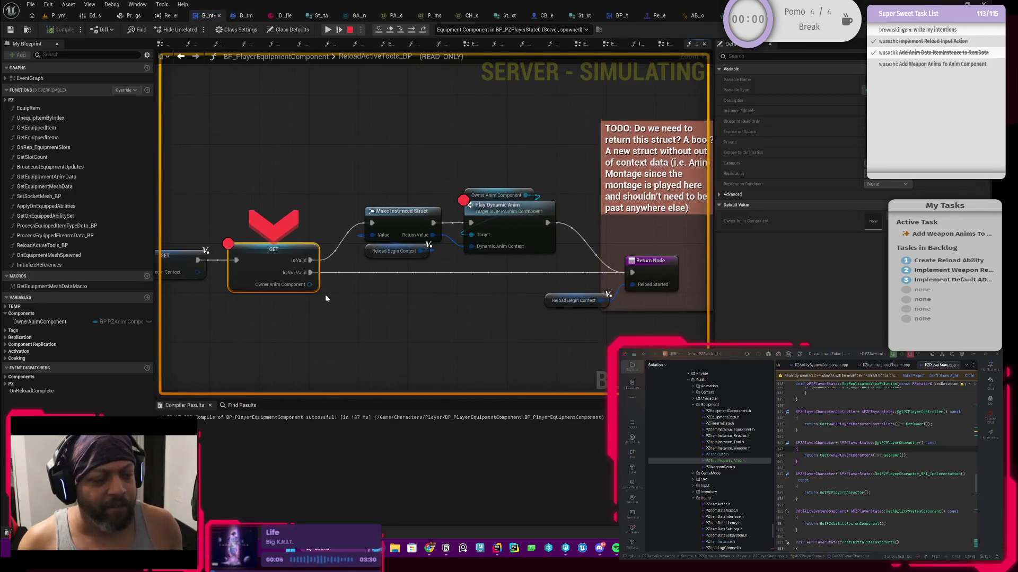
pyautogui.moveTo(326, 295); pyautogui.dragTo(373, 283)
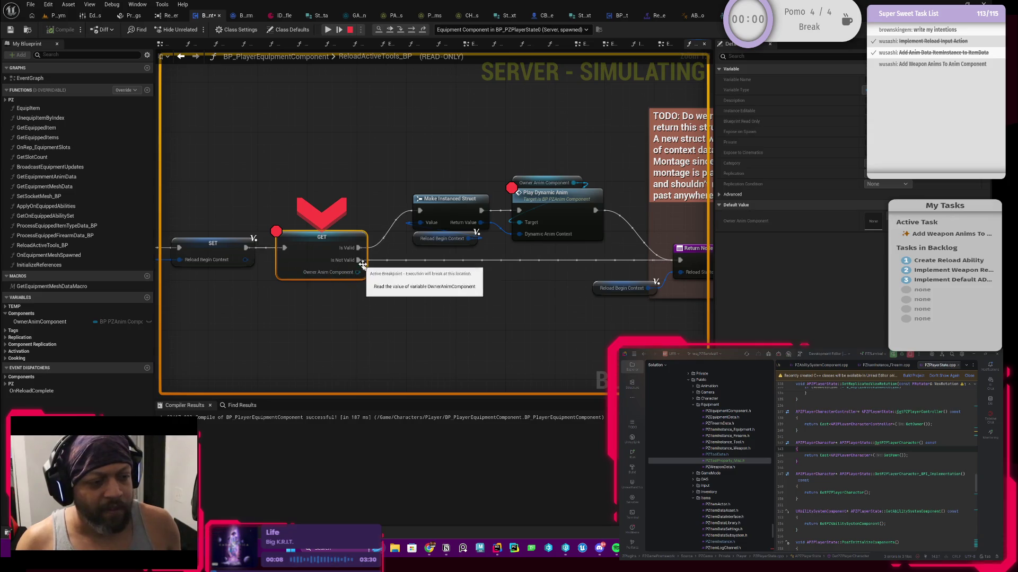
pyautogui.click(423, 30)
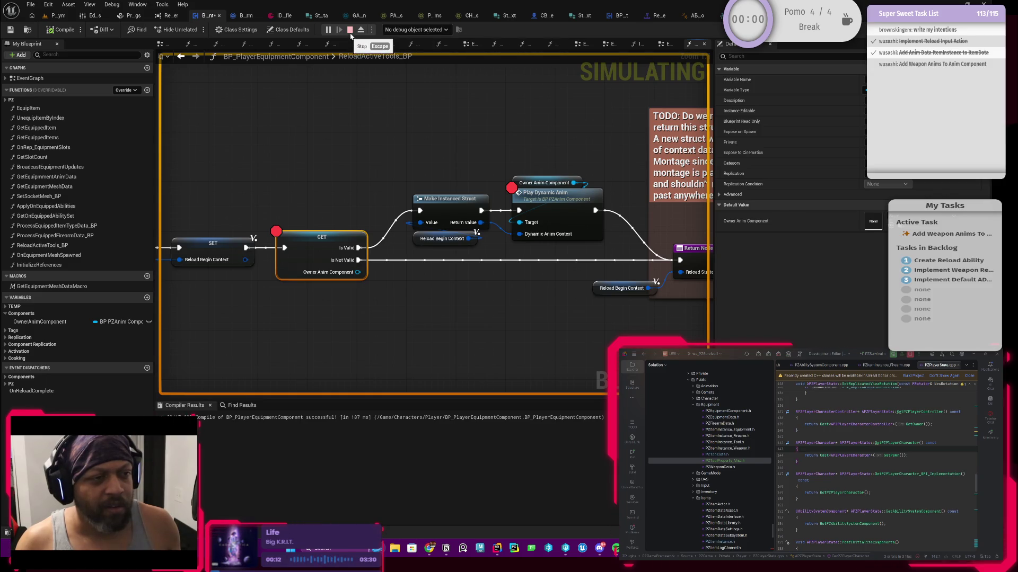
pyautogui.moveTo(322, 167); pyautogui.dragTo(405, 175)
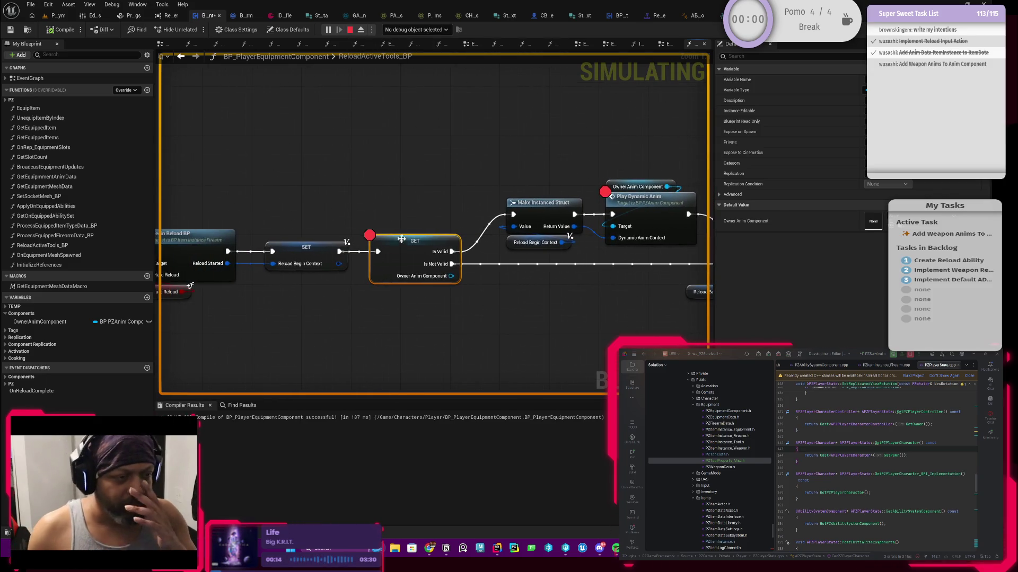
pyautogui.moveTo(382, 229); pyautogui.dragTo(398, 232)
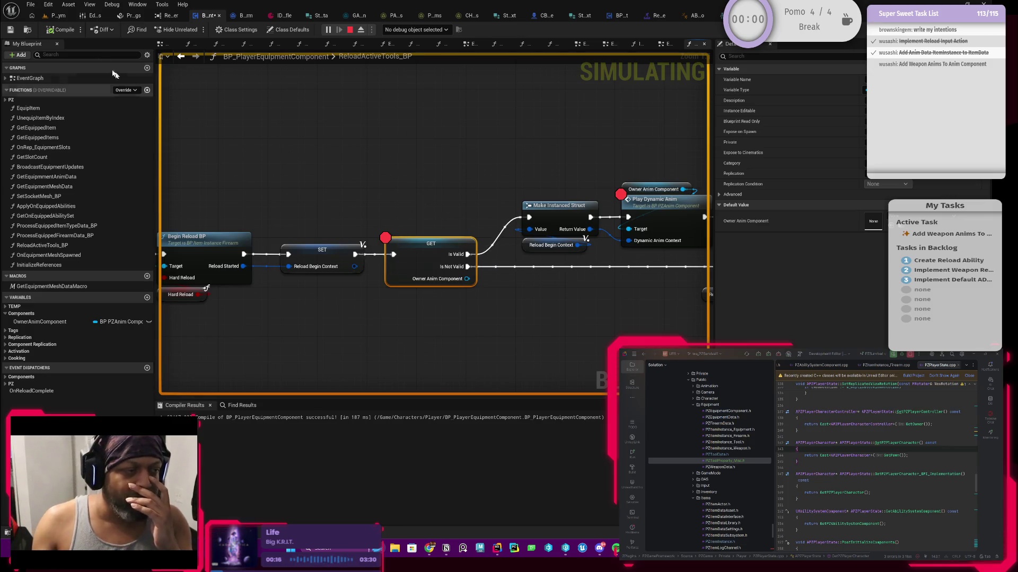
pyautogui.press('Escape')
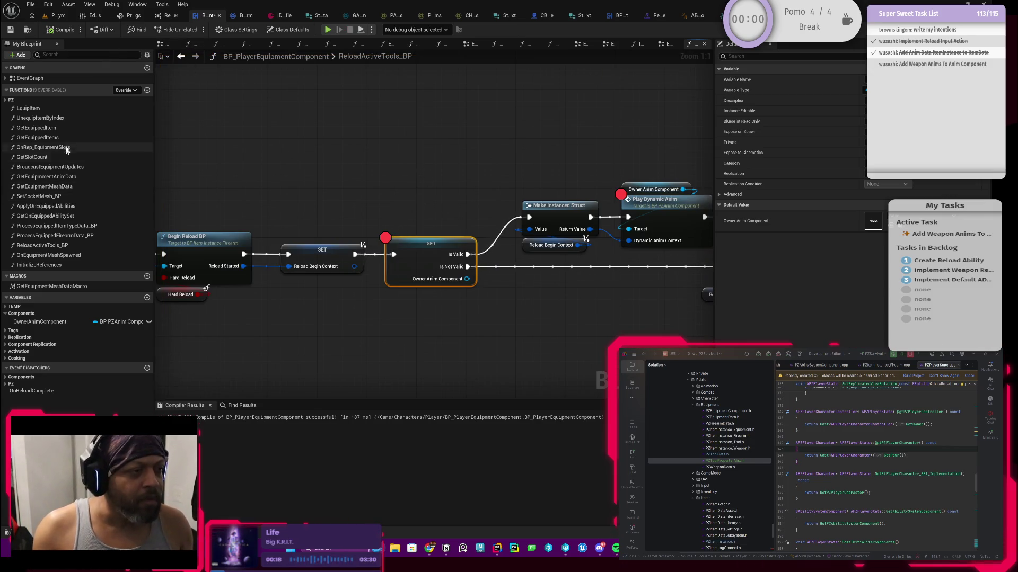
# - Open the InitializeReferences function graph and centre the TODO comment
pyautogui.doubleClick(30, 78)
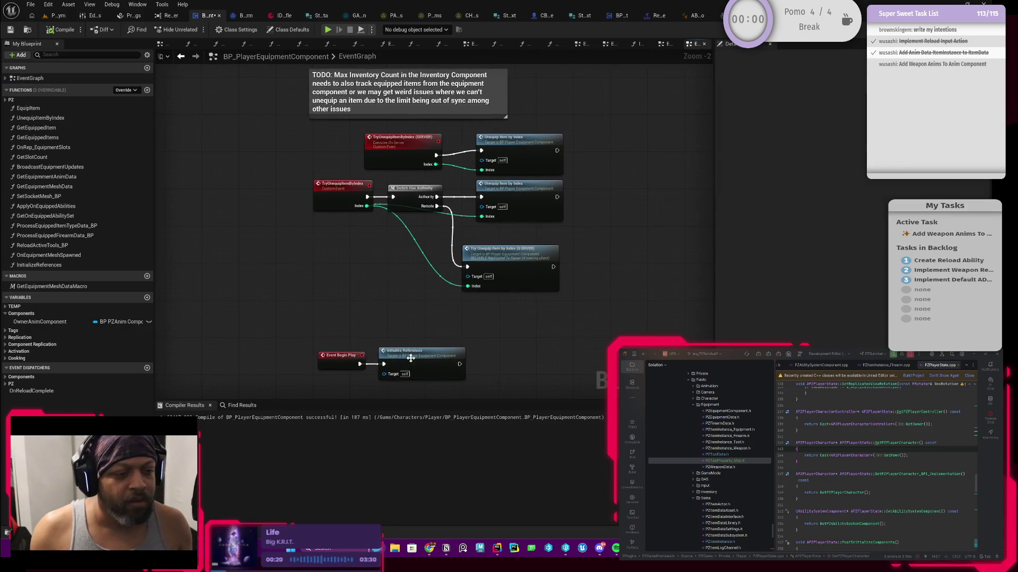
pyautogui.doubleClick(410, 361)
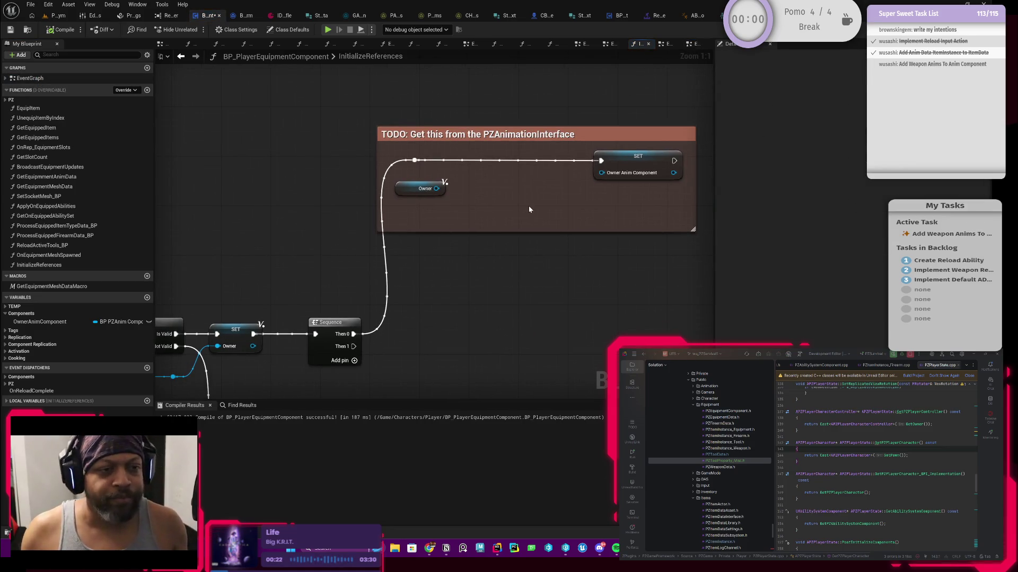
pyautogui.moveTo(529, 209); pyautogui.dragTo(483, 221)
# - Add a Get PZAnim Component node off Owner via 'animc' and route execution into it
pyautogui.moveTo(403, 200)
pyautogui.mouseDown()
pyautogui.moveTo(419, 212)
pyautogui.moveTo(416, 197)
pyautogui.moveTo(459, 200)
pyautogui.mouseUp()
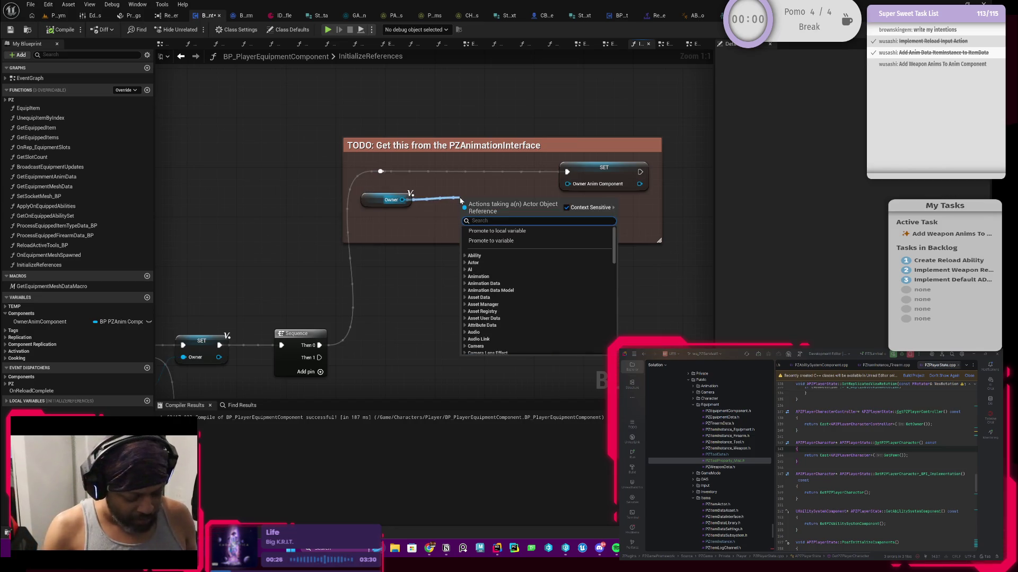
pyautogui.write('bpi')
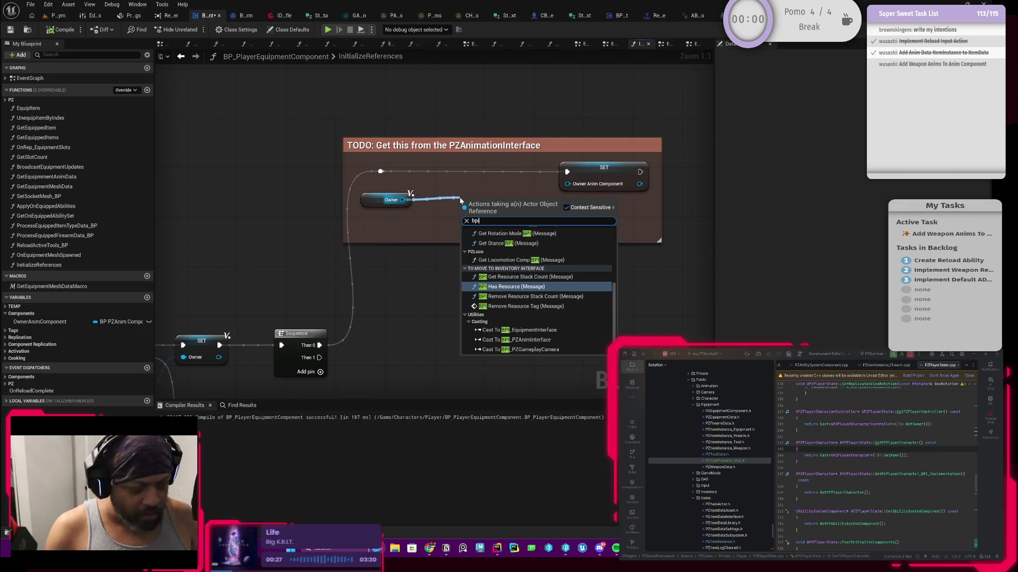
pyautogui.press('BackSpace')
pyautogui.press('BackSpace')
pyautogui.press('BackSpace')
pyautogui.write('get')
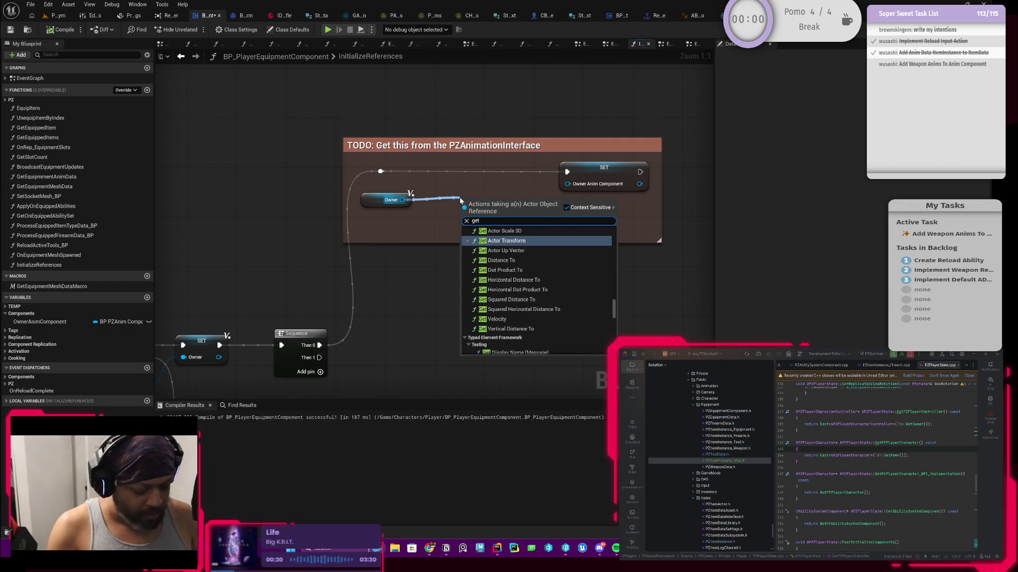
pyautogui.write('anim')
pyautogui.press('BackSpace')
pyautogui.press('BackSpace')
pyautogui.press('BackSpace')
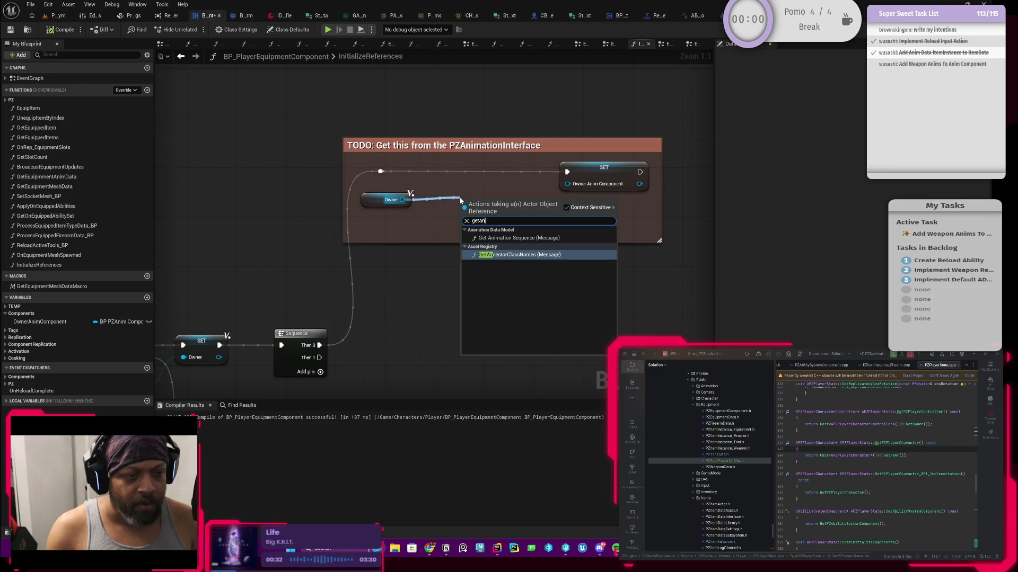
pyautogui.press('BackSpace')
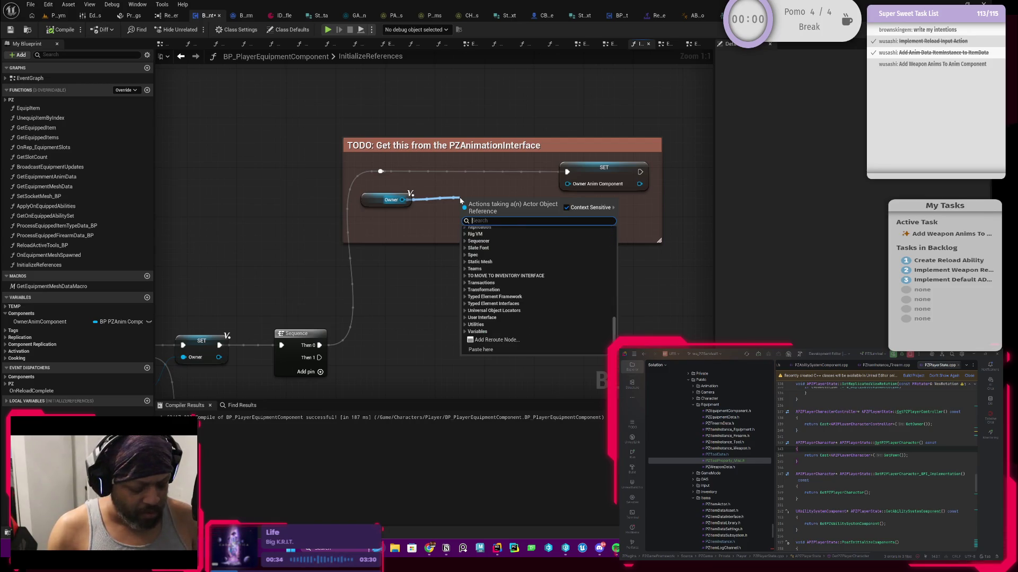
pyautogui.write('animc')
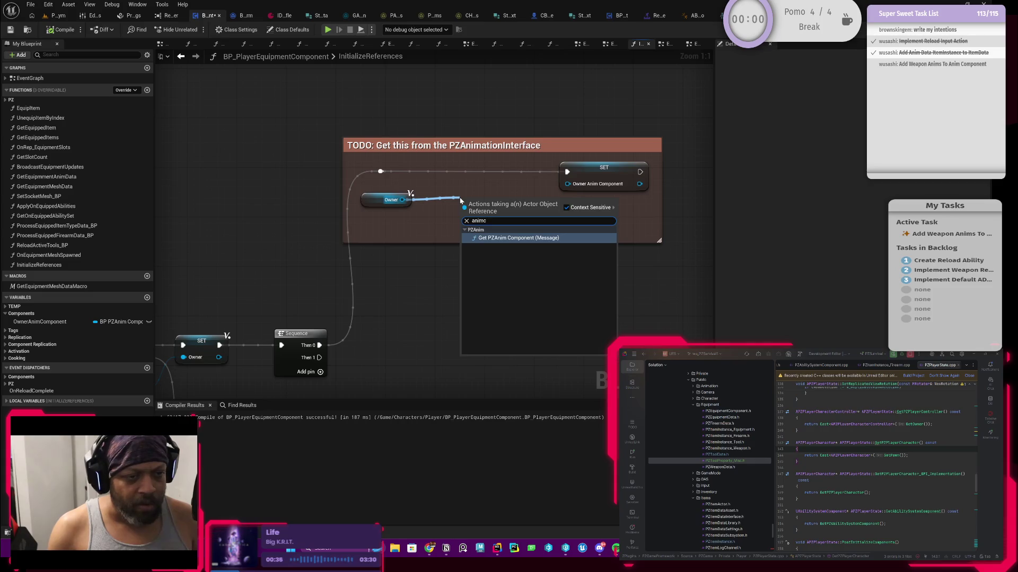
pyautogui.press('Return')
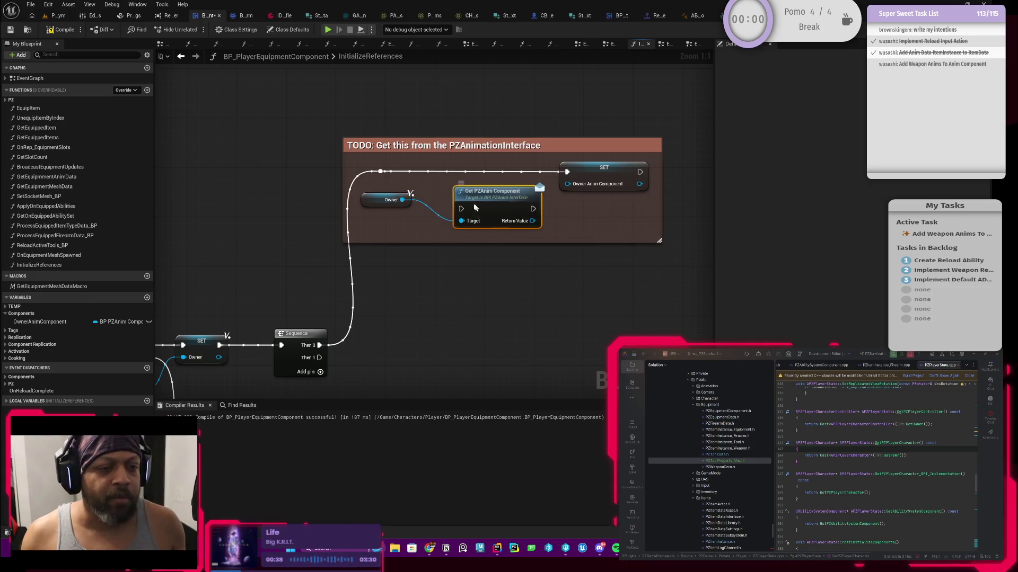
pyautogui.moveTo(380, 171)
pyautogui.mouseDown()
pyautogui.moveTo(443, 190)
pyautogui.moveTo(461, 175)
pyautogui.moveTo(567, 172)
pyautogui.mouseUp()
# - Wire Get PZAnim Component into the SET node, compile, and start a play session
pyautogui.moveTo(507, 190); pyautogui.dragTo(568, 184)
pyautogui.click(61, 30)
pyautogui.click(61, 18)
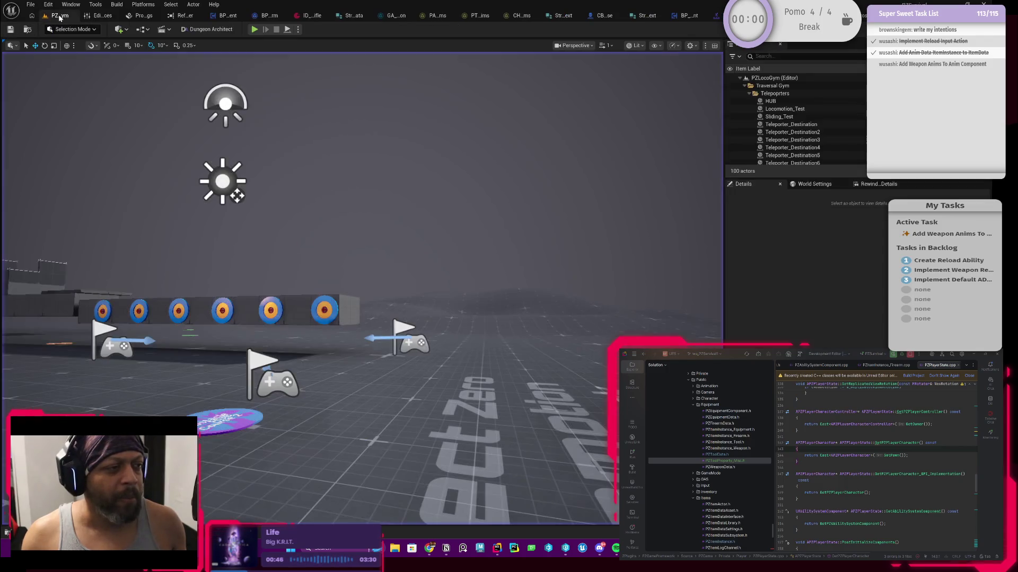
pyautogui.click(255, 30)
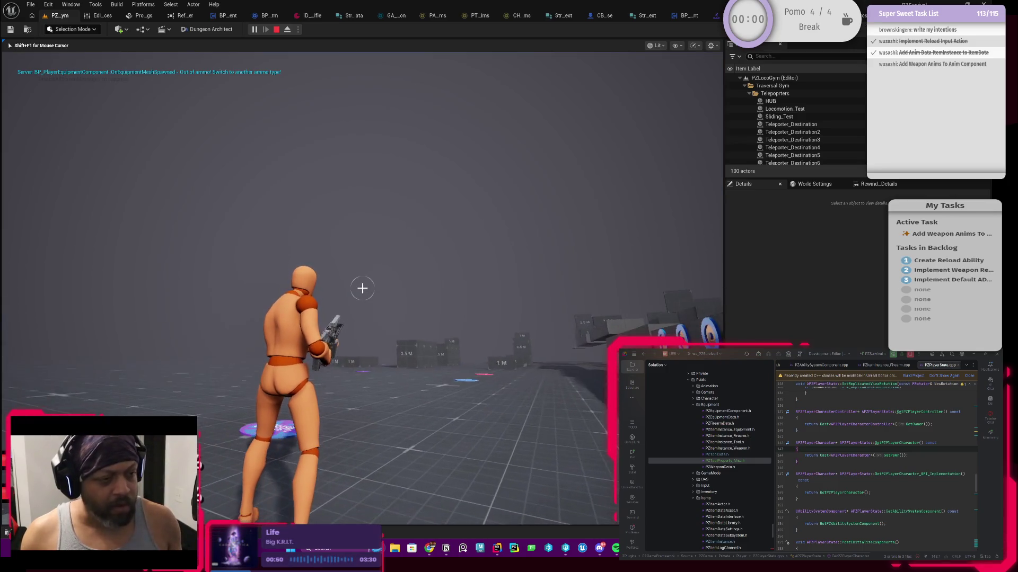
# - Trigger reloads with R, resuming past the Play Dynamic Anim breakpoint each time
pyautogui.press('r')
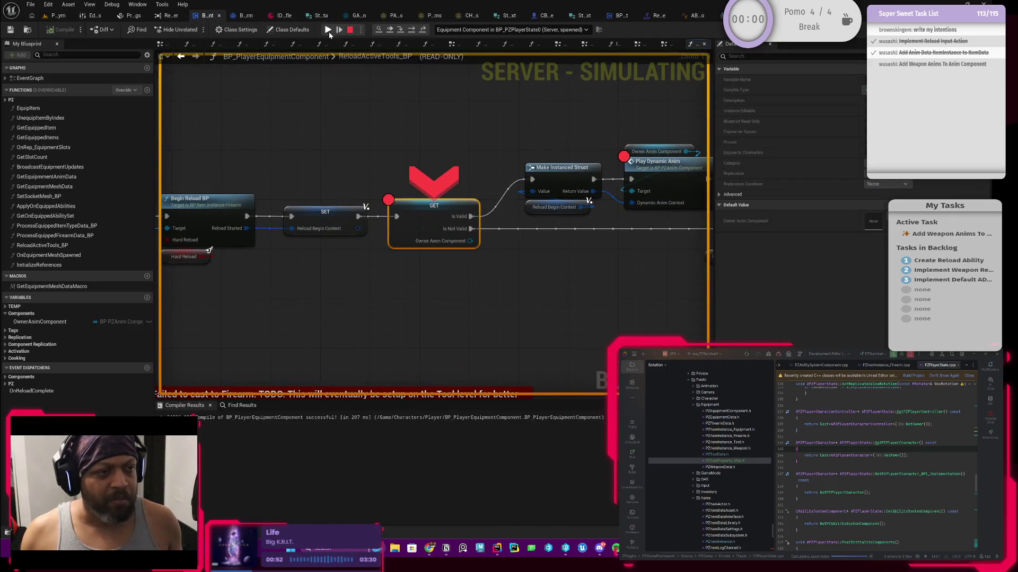
pyautogui.click(328, 30)
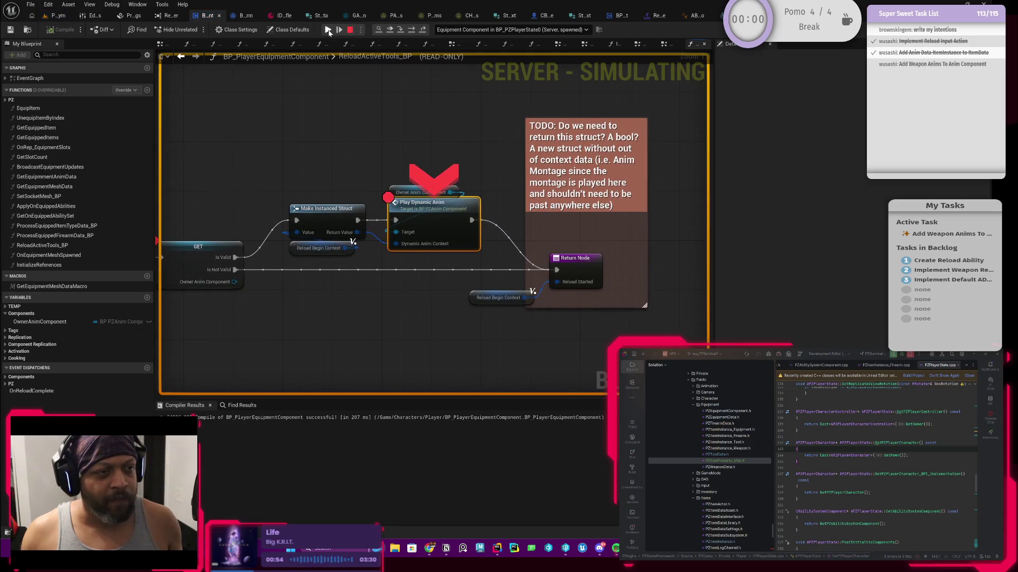
pyautogui.click(328, 30)
pyautogui.press('r')
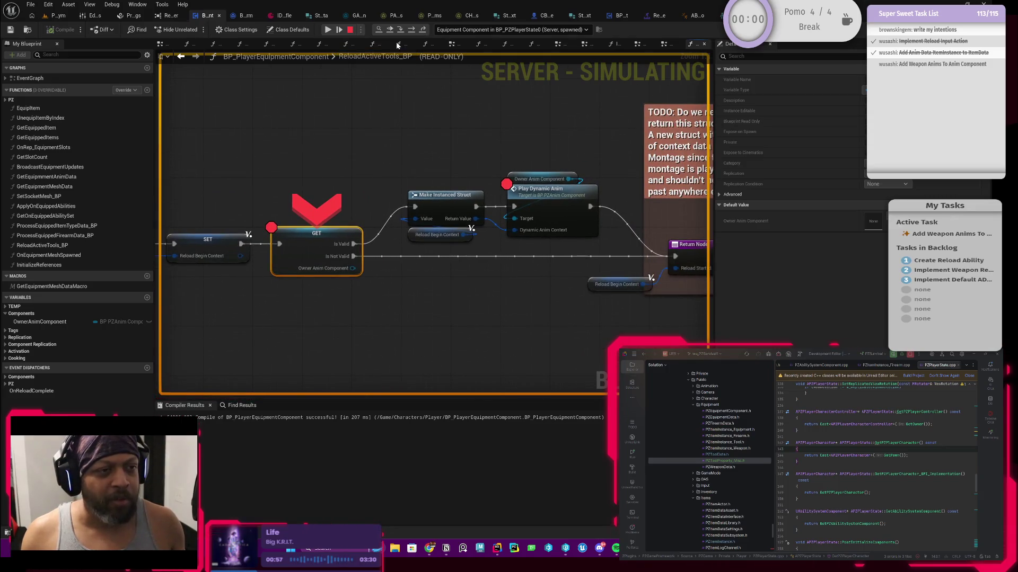
pyautogui.click(327, 31)
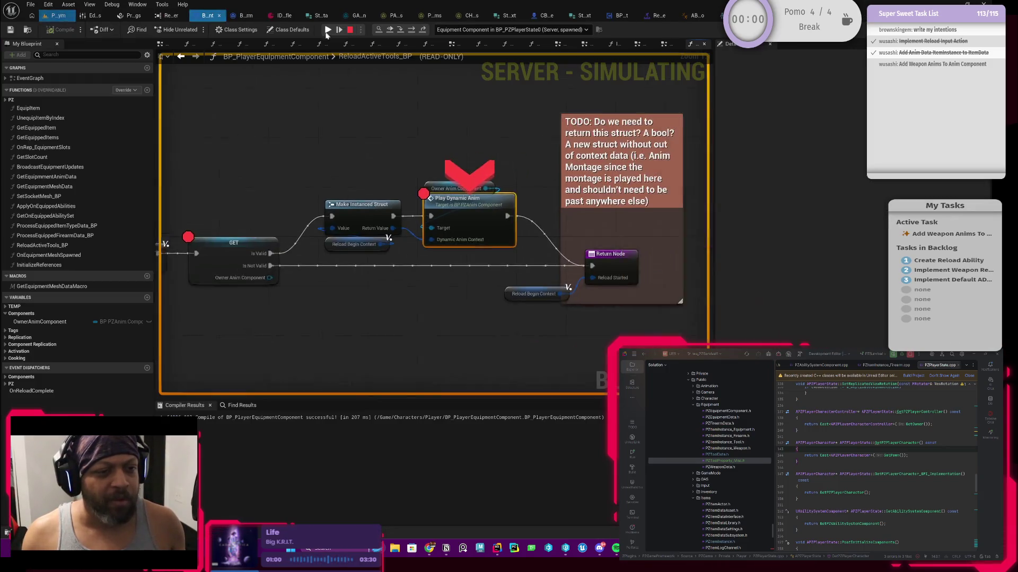
pyautogui.click(327, 31)
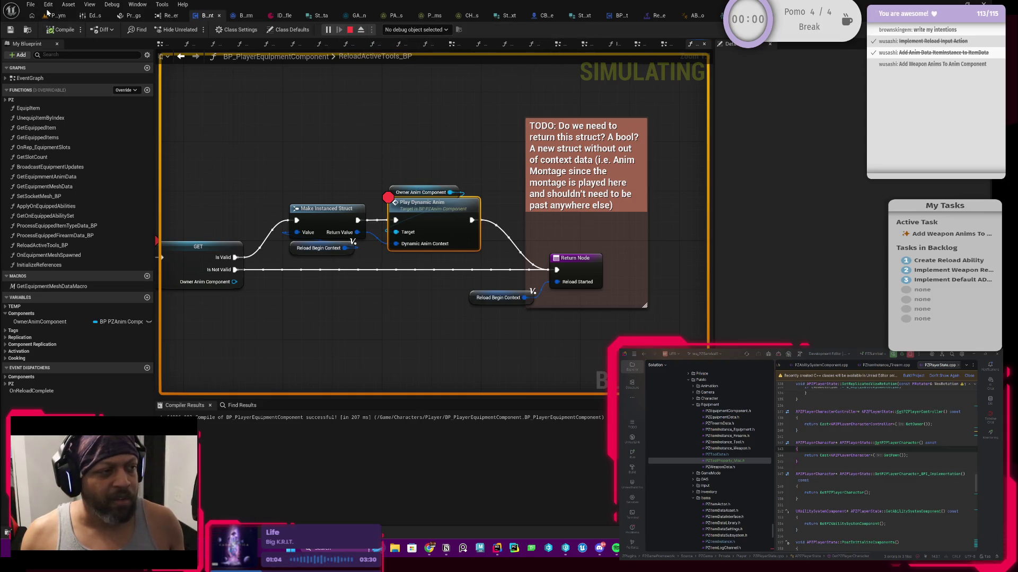
# - Reload again and step from GET through Play Dynamic Anim into BP_PZAnimComponent's montage event
pyautogui.press('r')
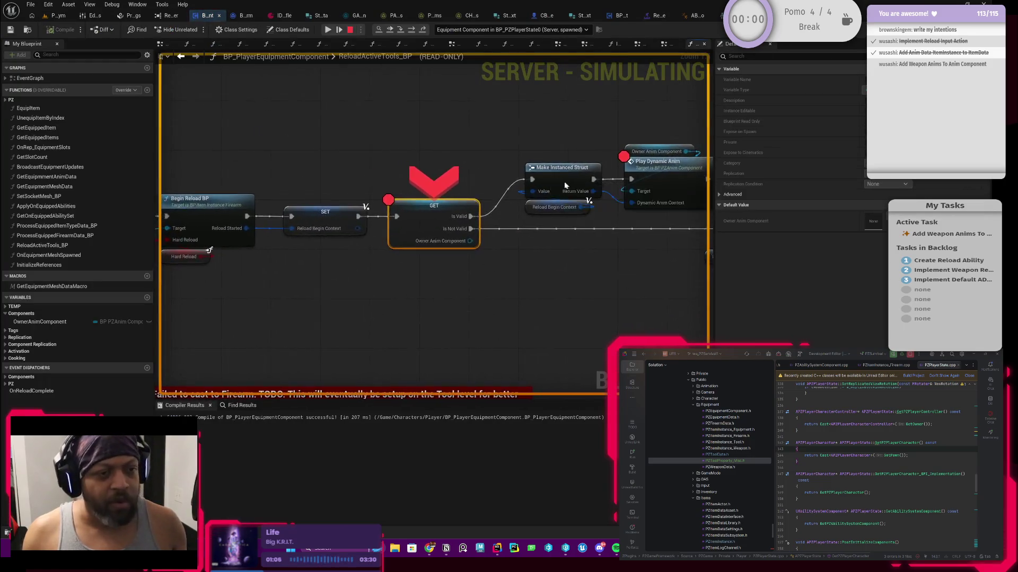
pyautogui.click(402, 30)
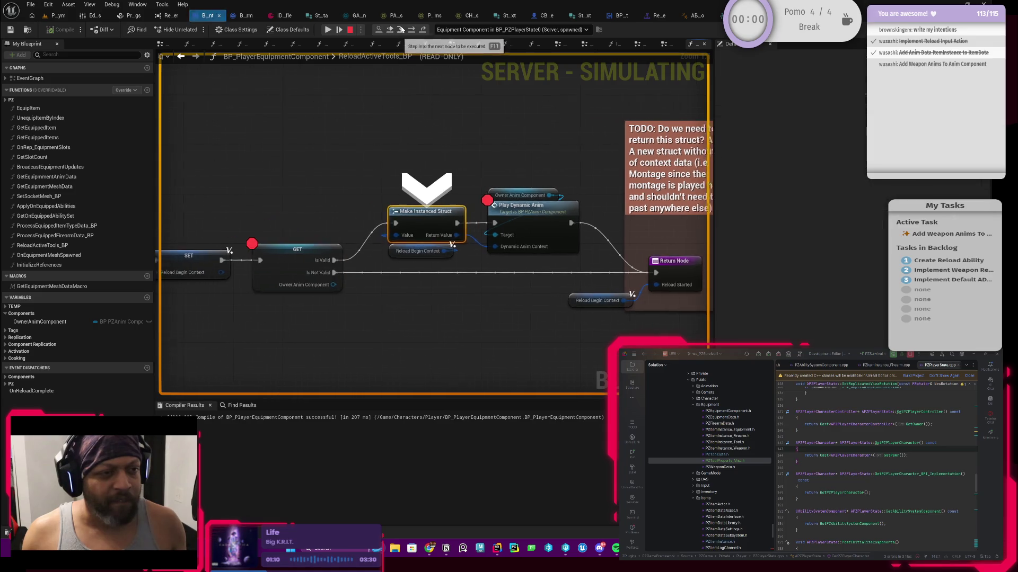
pyautogui.click(401, 31)
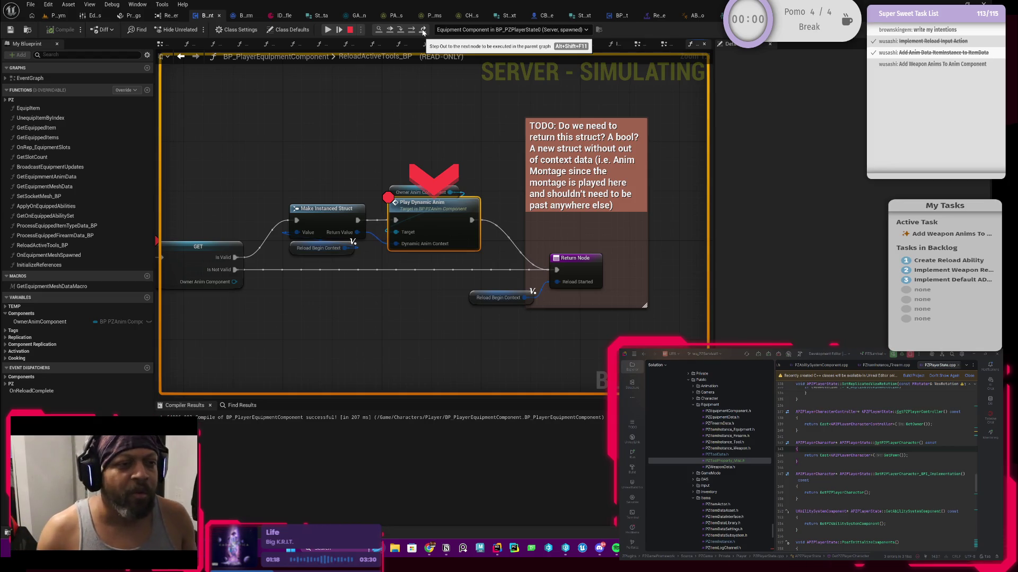
pyautogui.press('F11')
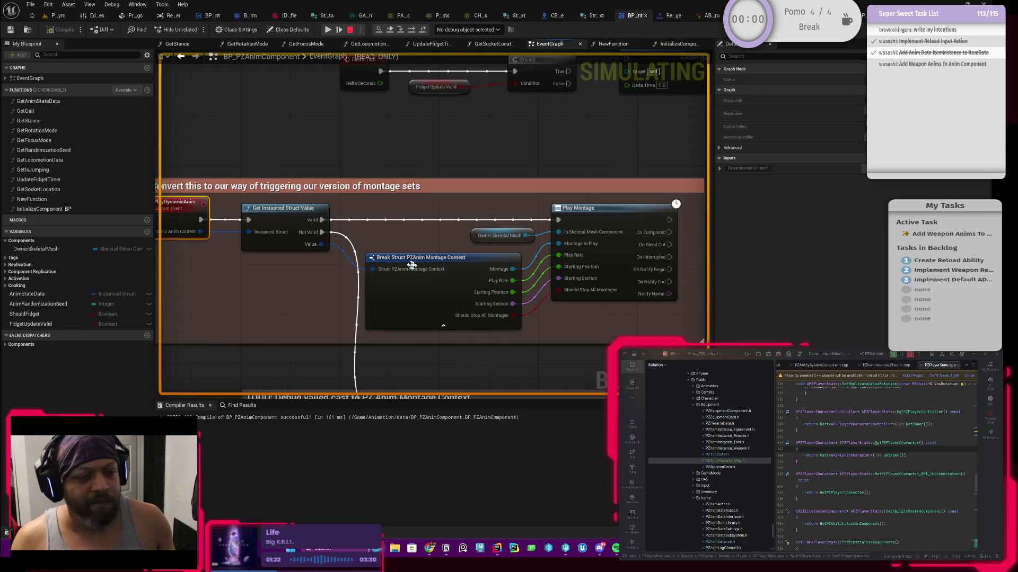
# - Add a breakpoint on Get Instanced Struct Value, then step out and resume
pyautogui.rightClick(296, 219)
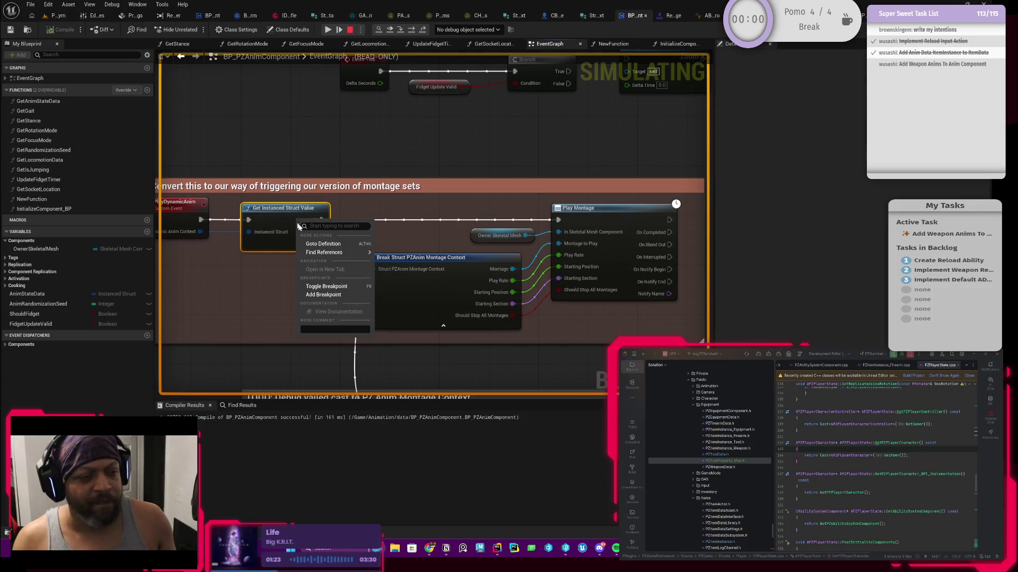
pyautogui.click(331, 293)
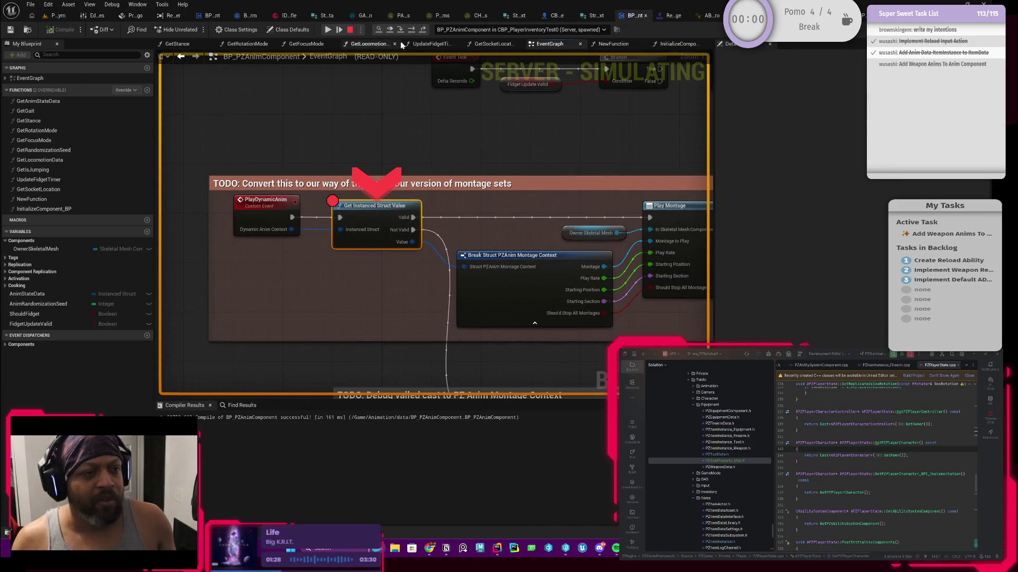
pyautogui.click(417, 31)
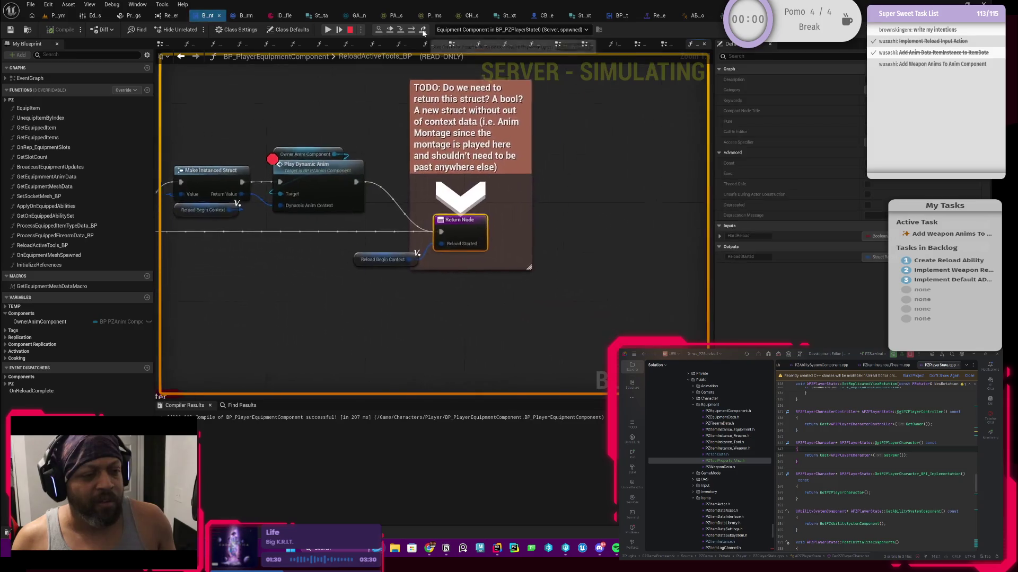
pyautogui.click(341, 33)
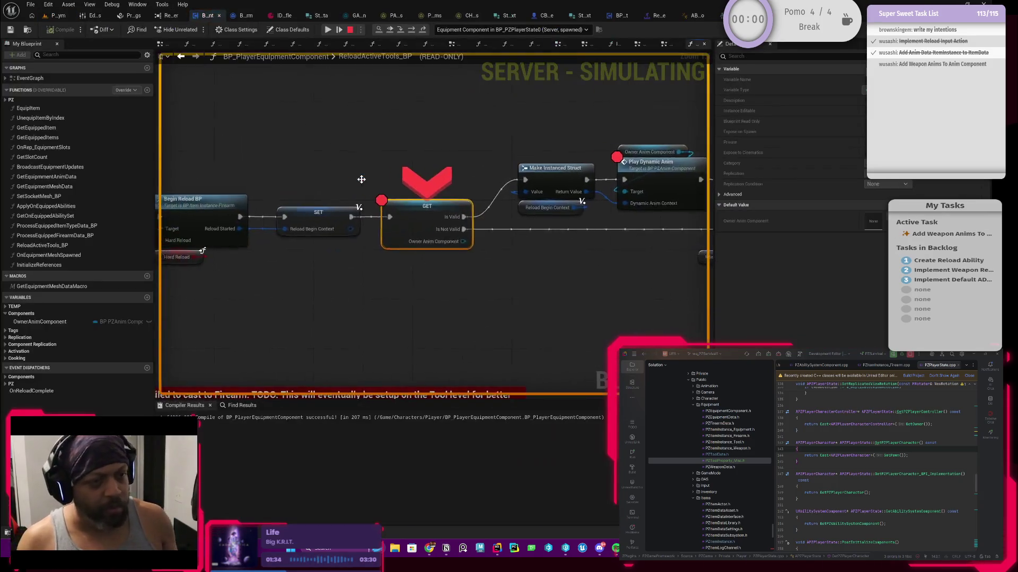
# - Remove the breakpoints from the GET node and Play Dynamic Anim, continuing execution
pyautogui.rightClick(435, 226)
pyautogui.click(472, 298)
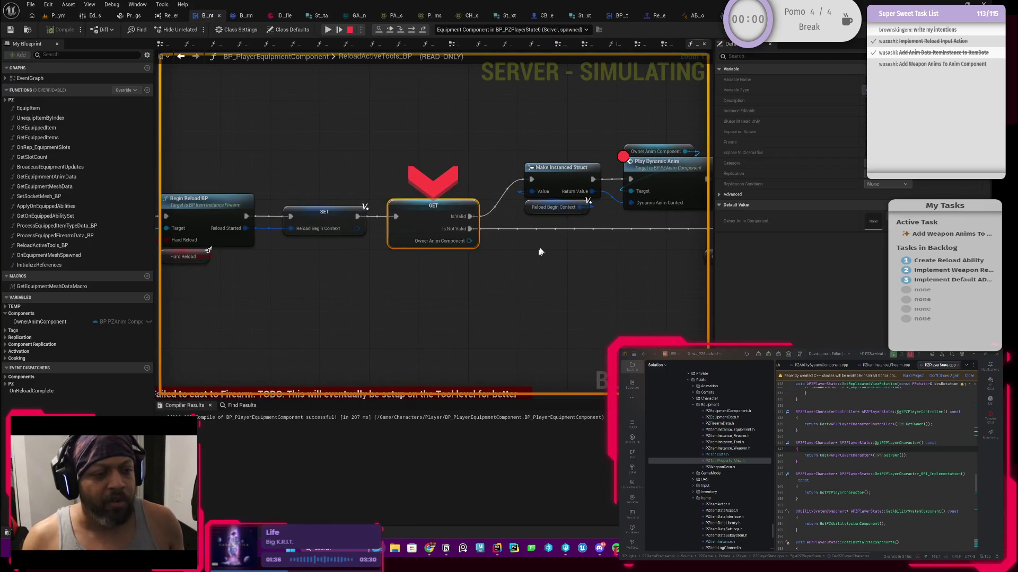
pyautogui.click(329, 32)
pyautogui.rightClick(436, 229)
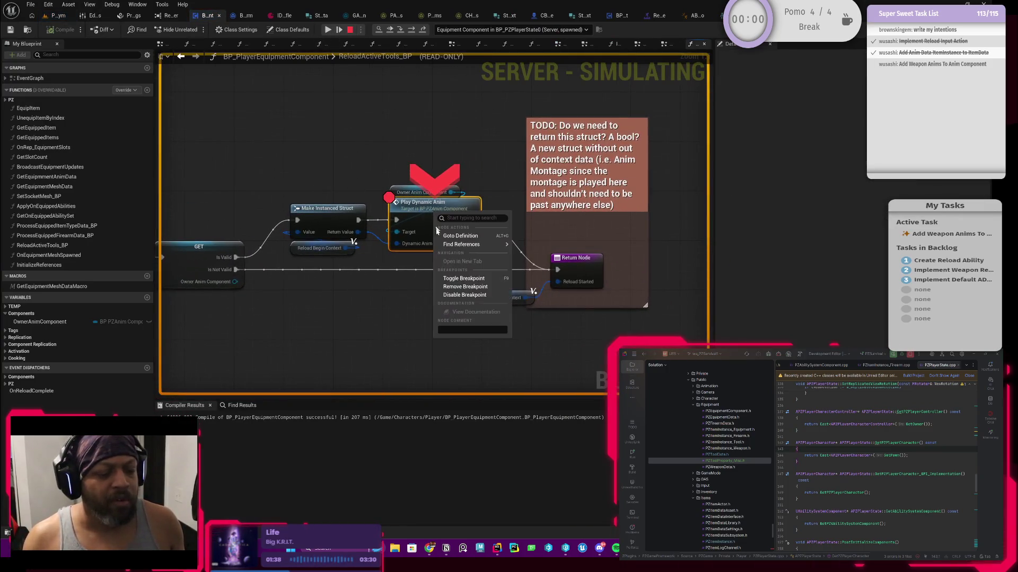
pyautogui.click(466, 286)
pyautogui.click(328, 29)
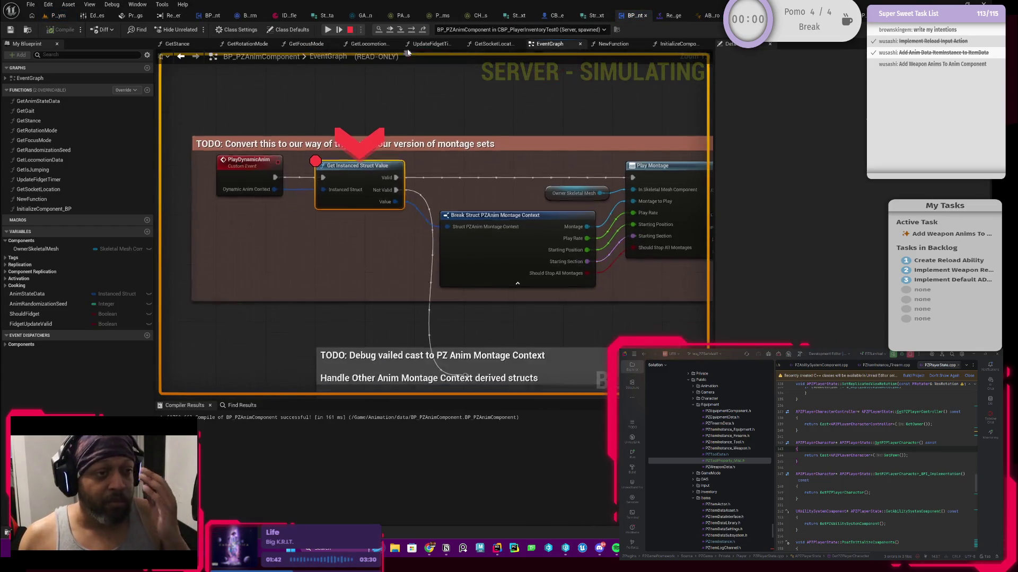
# - Step out to ReloadActiveTools_BP, resume, then step into the PlayDynamicAnim event
pyautogui.click(408, 31)
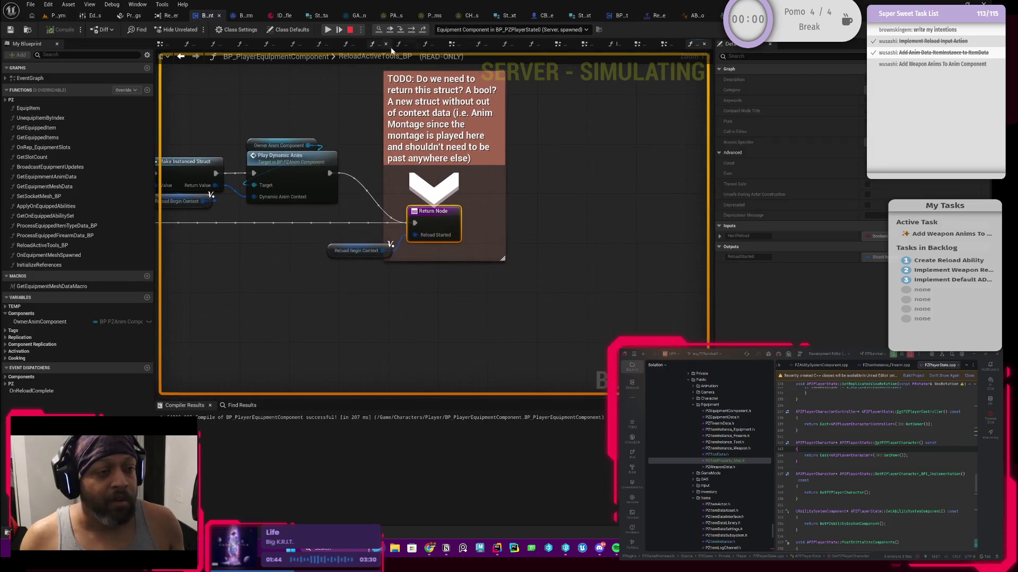
pyautogui.click(328, 29)
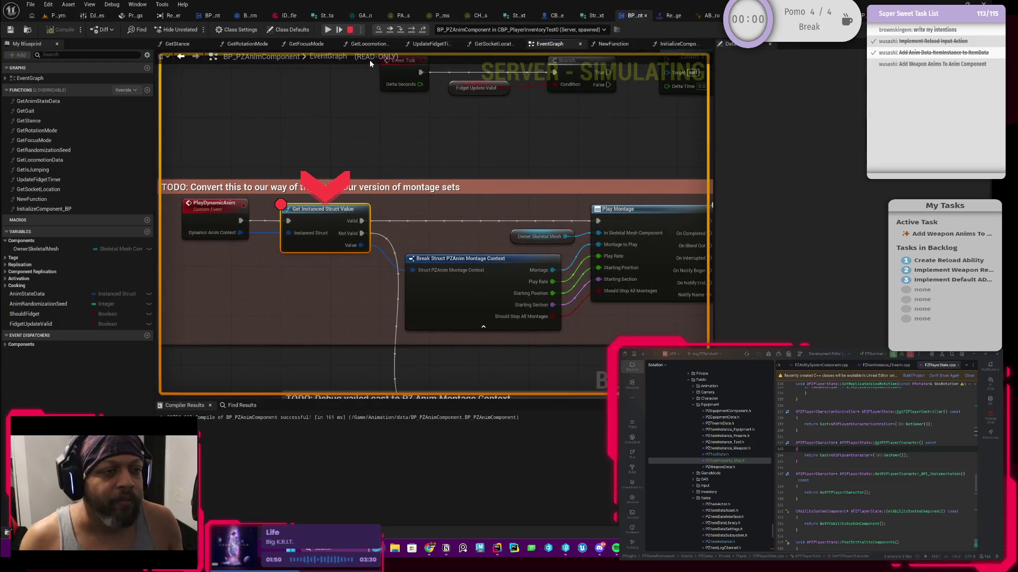
pyautogui.click(411, 33)
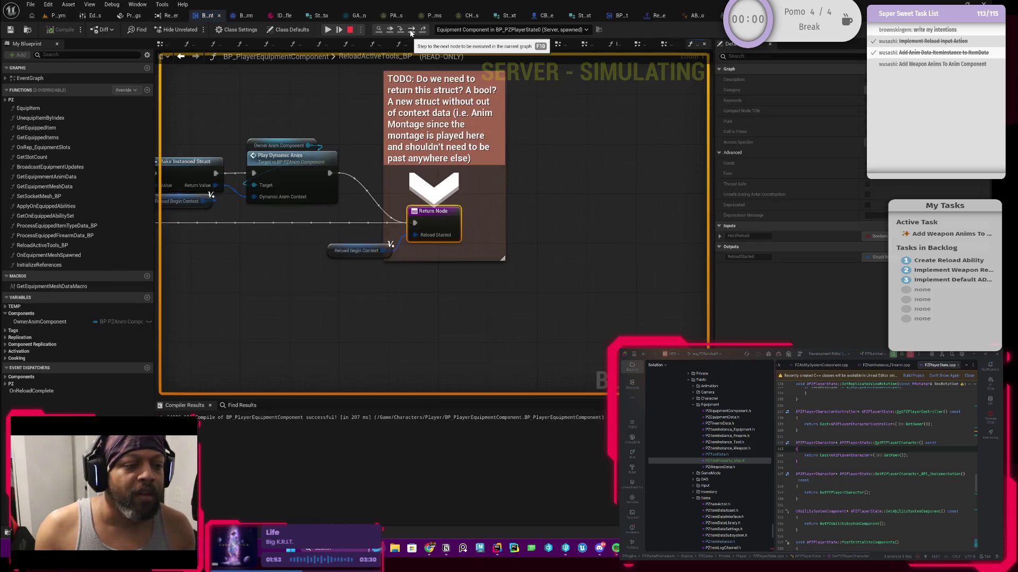
pyautogui.moveTo(369, 145); pyautogui.dragTo(397, 202)
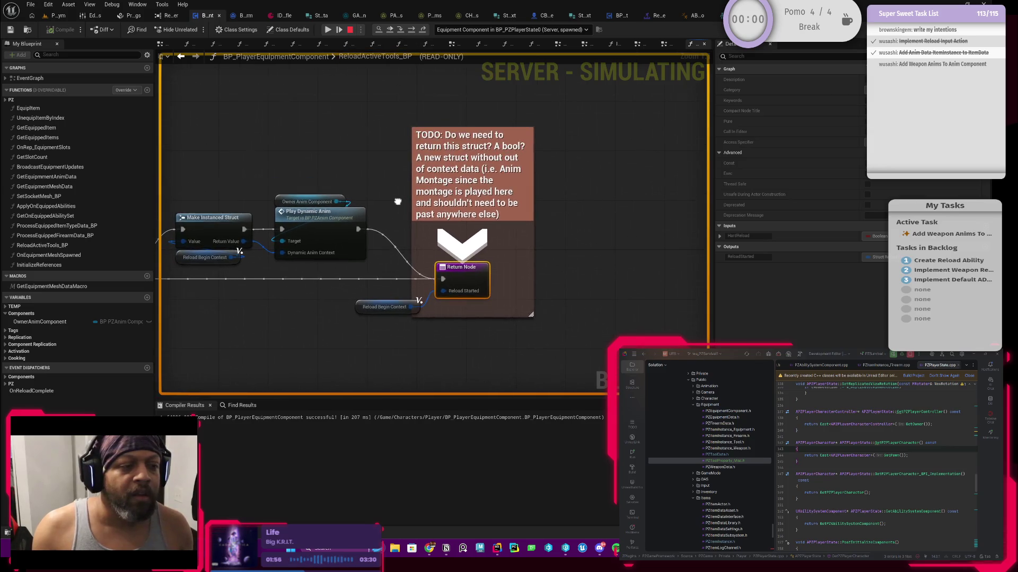
pyautogui.press('F11')
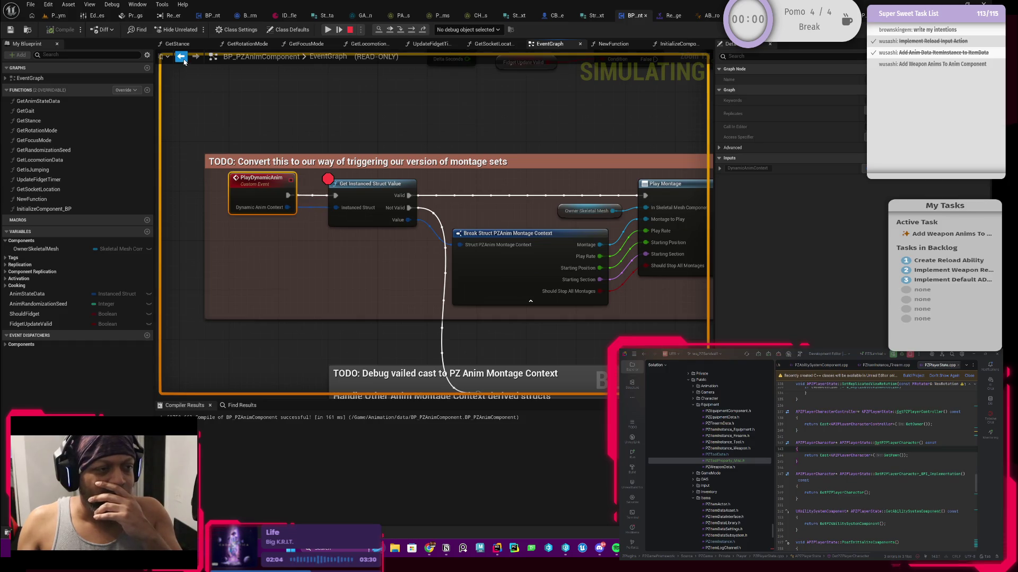
# - Go back to the Get Instanced Struct Value node, select it, and stop the simulation
pyautogui.click(183, 60)
pyautogui.click(183, 60)
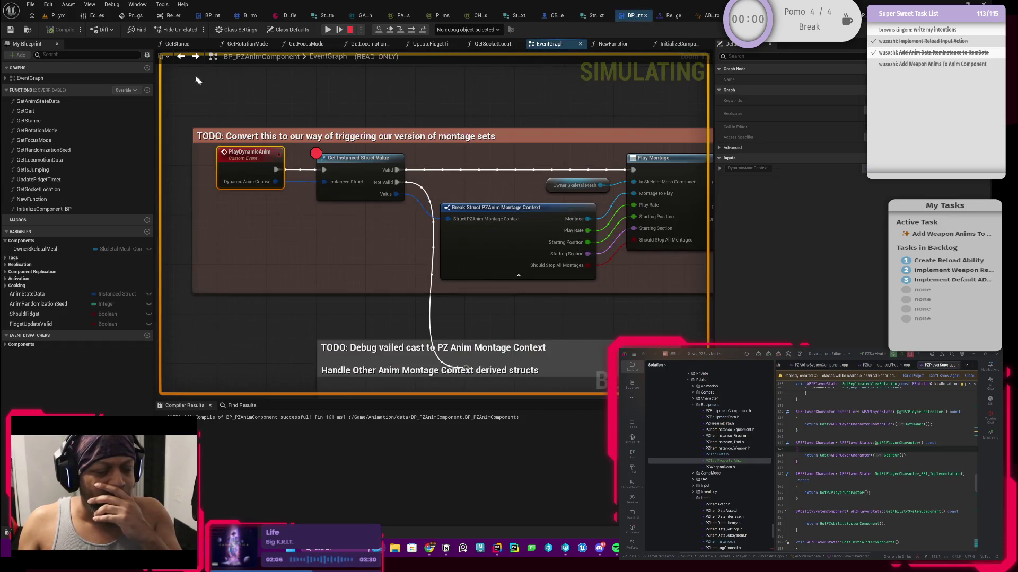
pyautogui.click(357, 174)
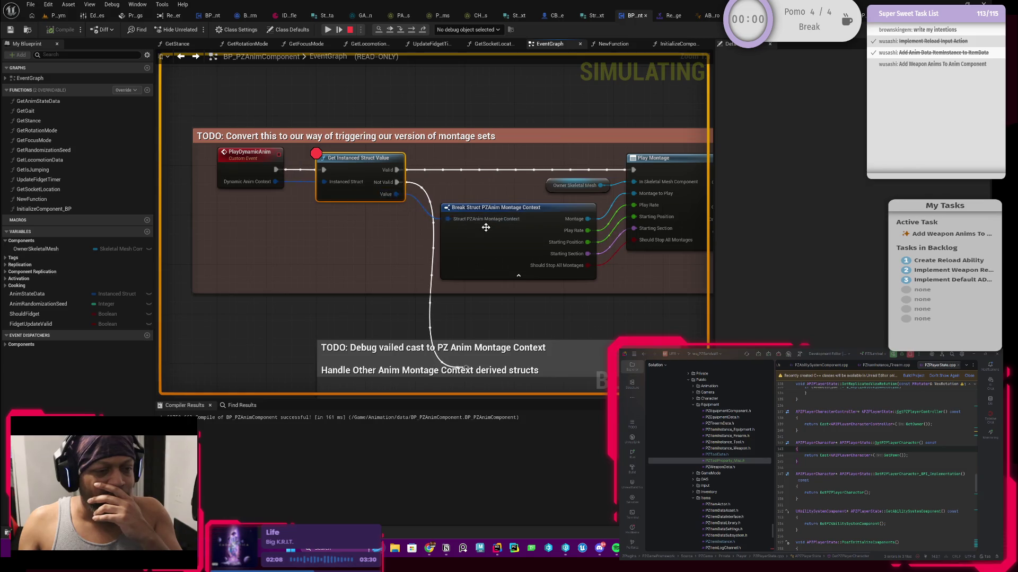
pyautogui.press('Escape')
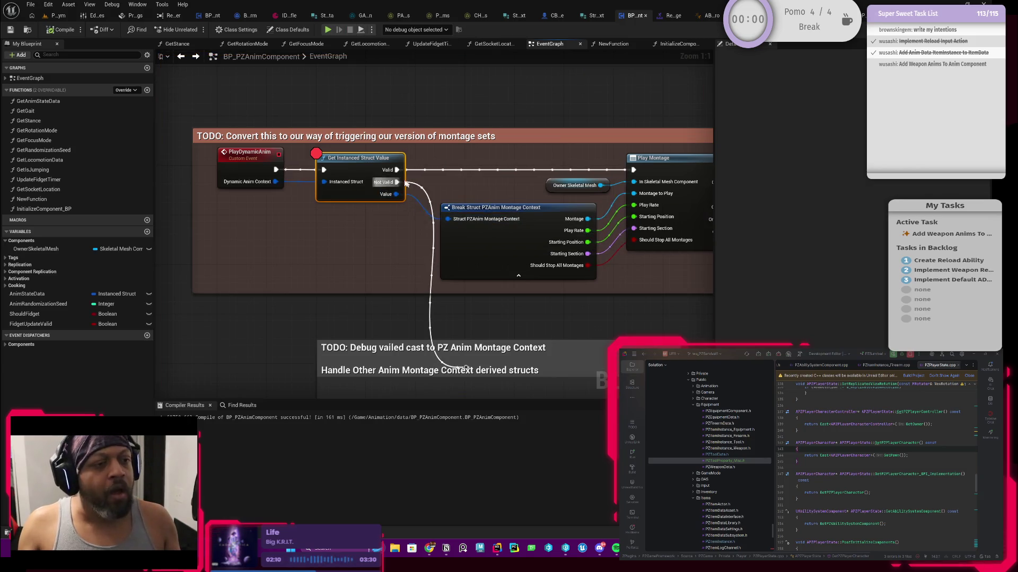
# - Start a play session and equip the weapon from the inventory
pyautogui.click(57, 15)
pyautogui.click(255, 30)
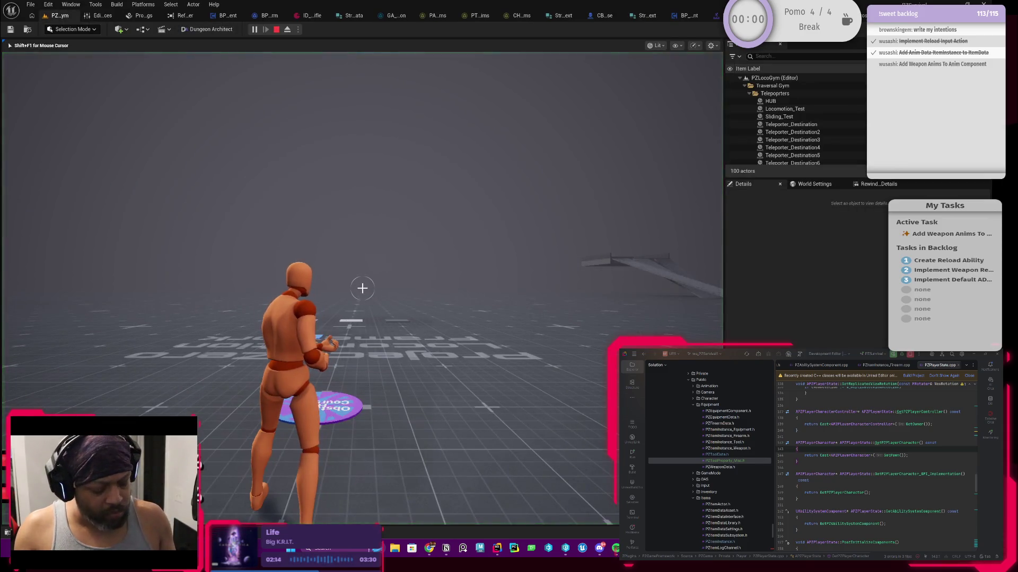
pyautogui.press('i')
pyautogui.doubleClick(343, 262)
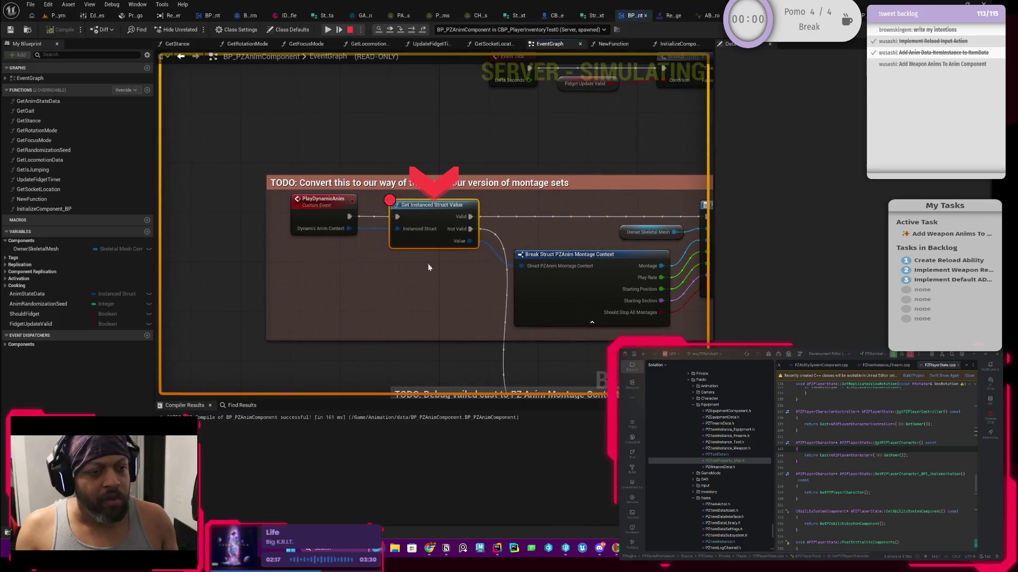
pyautogui.moveTo(429, 267); pyautogui.dragTo(429, 281)
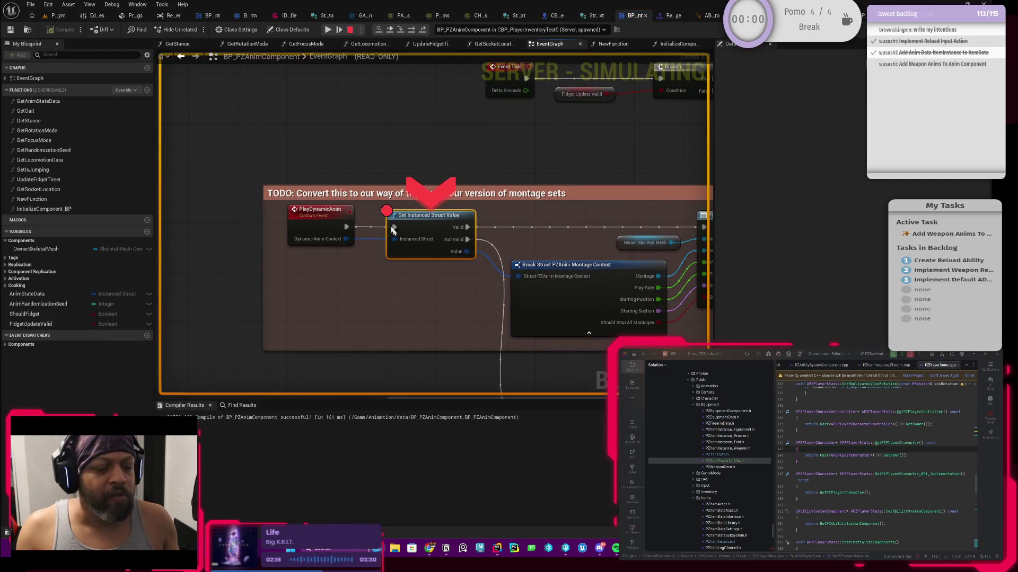
# - Inspect BeginReload_BP and the Reload Begin Context and Play Dynamic Anim nodes, then stop simulating
pyautogui.click(247, 15)
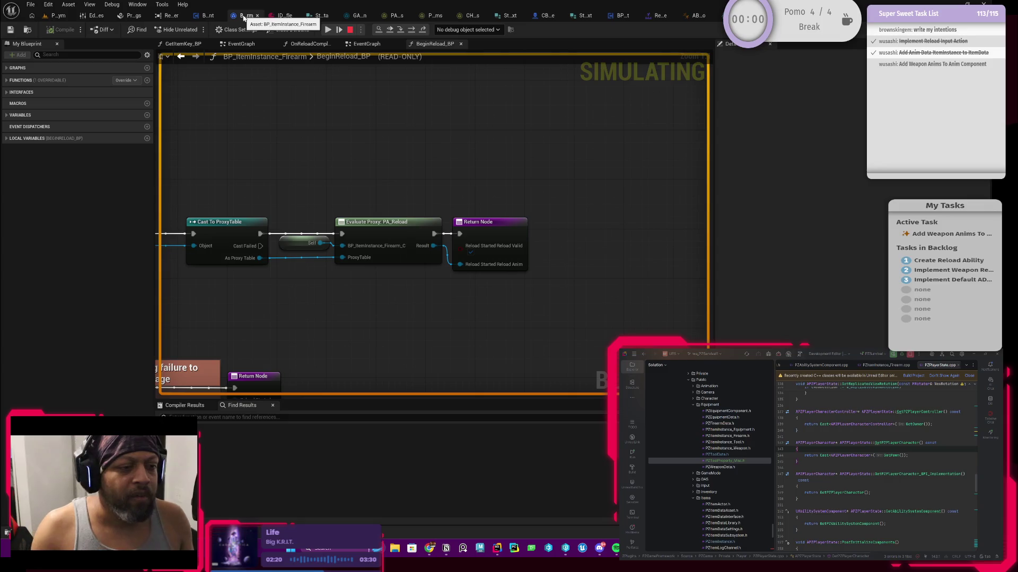
pyautogui.moveTo(254, 138)
pyautogui.mouseDown()
pyautogui.moveTo(323, 132)
pyautogui.moveTo(336, 147)
pyautogui.moveTo(323, 151)
pyautogui.moveTo(395, 165)
pyautogui.moveTo(395, 212)
pyautogui.moveTo(488, 187)
pyautogui.mouseUp()
pyautogui.click(200, 17)
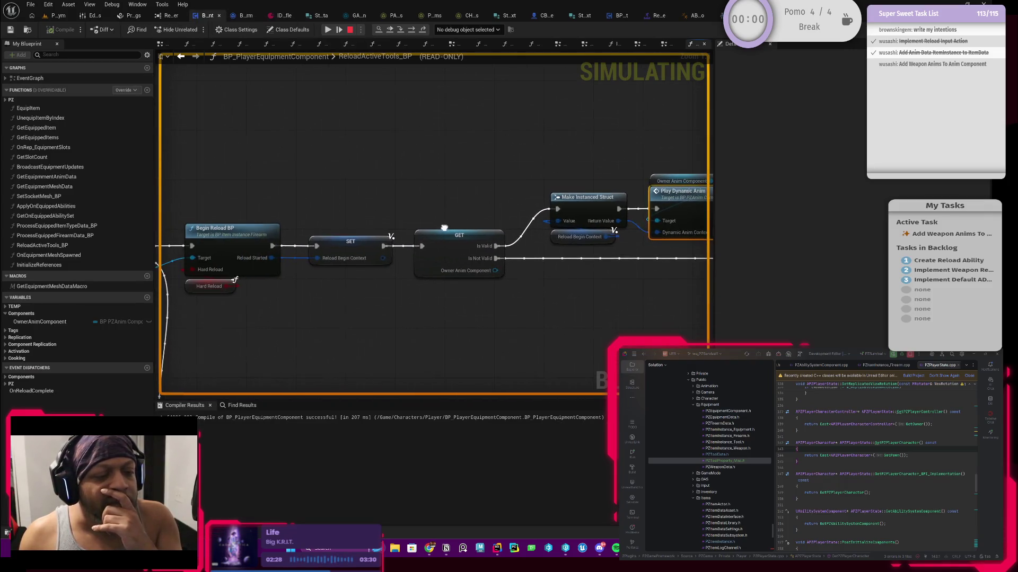
pyautogui.click(440, 237)
pyautogui.moveTo(432, 228); pyautogui.dragTo(411, 224)
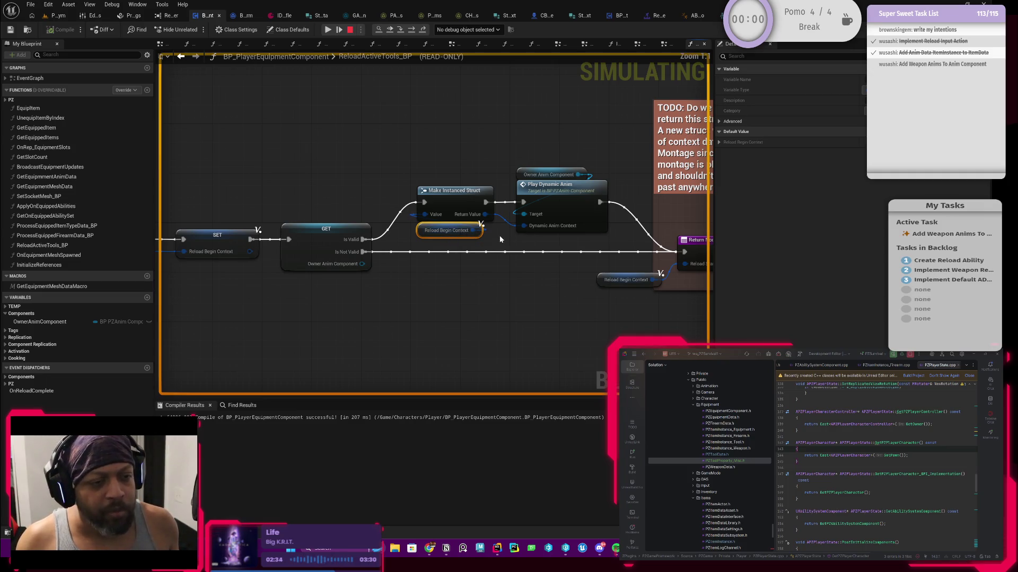
pyautogui.moveTo(408, 240); pyautogui.dragTo(359, 245)
pyautogui.click(512, 219)
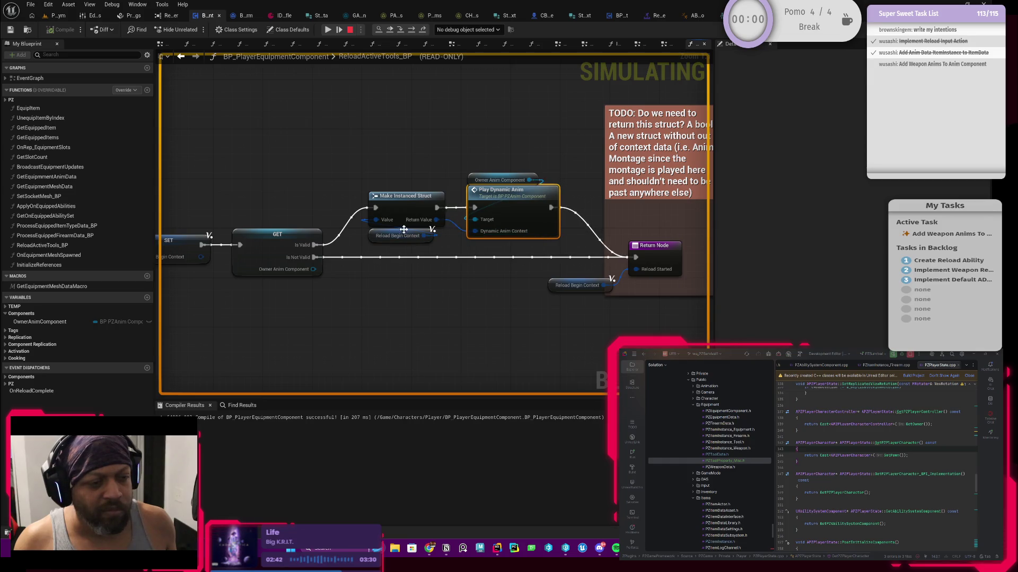
pyautogui.click(374, 239)
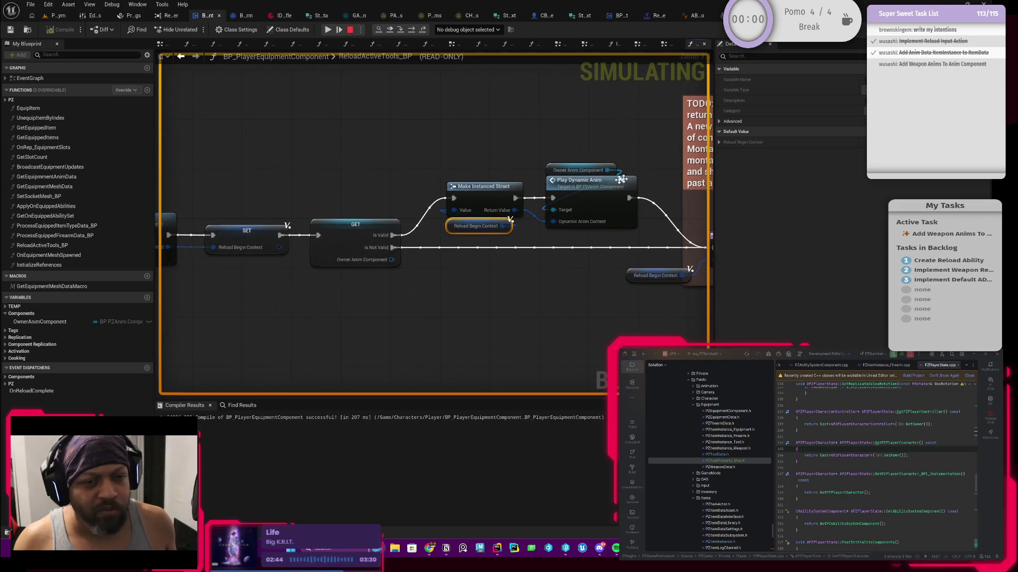
pyautogui.click(349, 31)
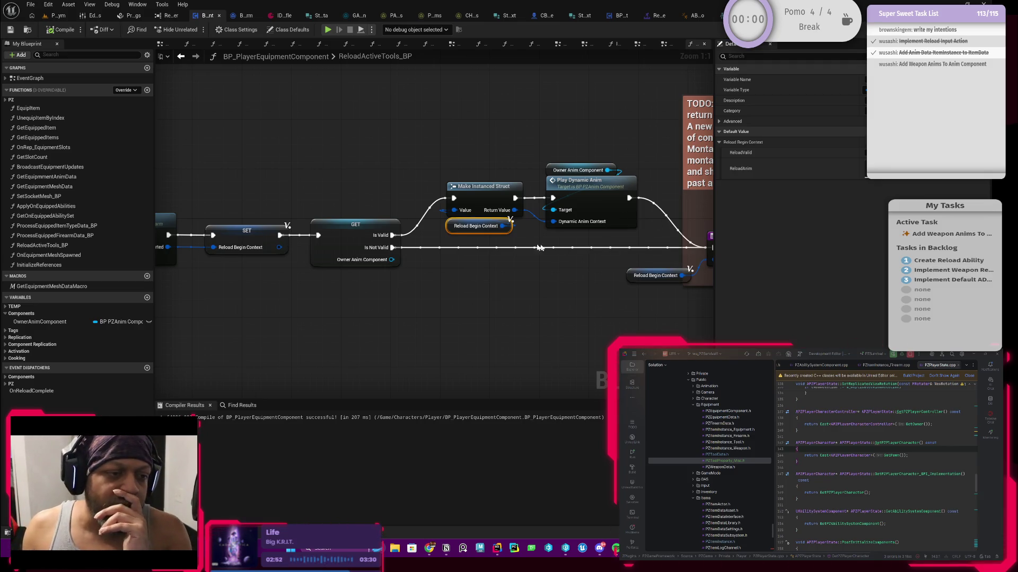
# - Pan ReloadActiveTools_BP to the struct nodes and delete the Reload Begin Context getter
pyautogui.moveTo(454, 280); pyautogui.dragTo(546, 275)
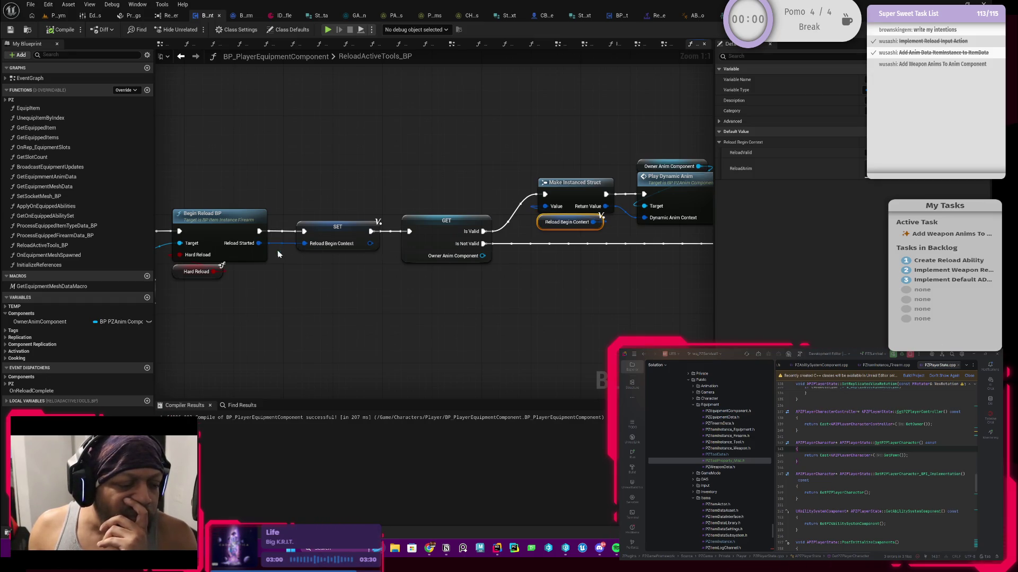
pyautogui.moveTo(485, 275); pyautogui.dragTo(403, 275)
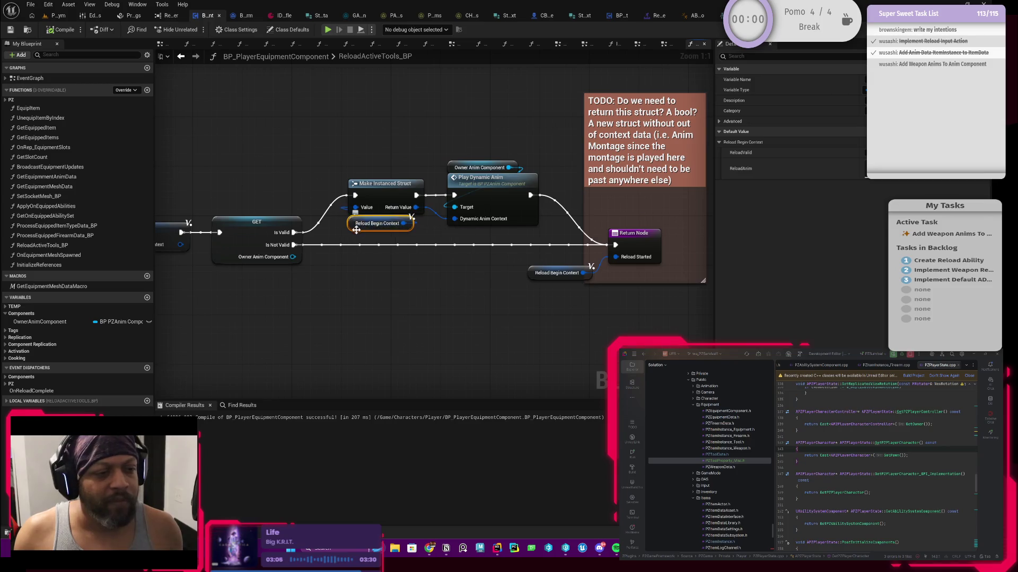
pyautogui.moveTo(349, 205)
pyautogui.mouseDown()
pyautogui.moveTo(383, 197)
pyautogui.moveTo(402, 232)
pyautogui.mouseUp()
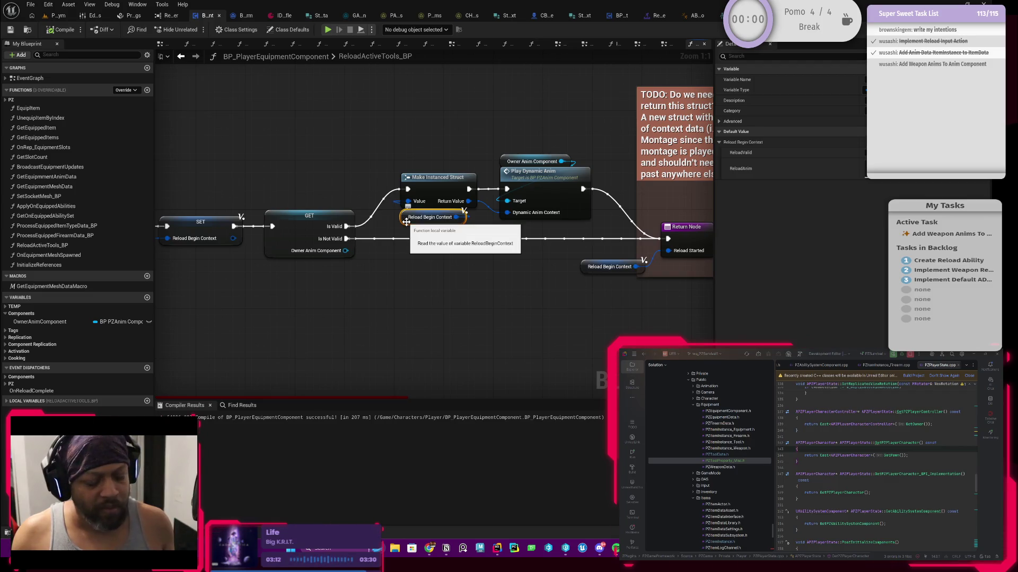
pyautogui.press('Delete')
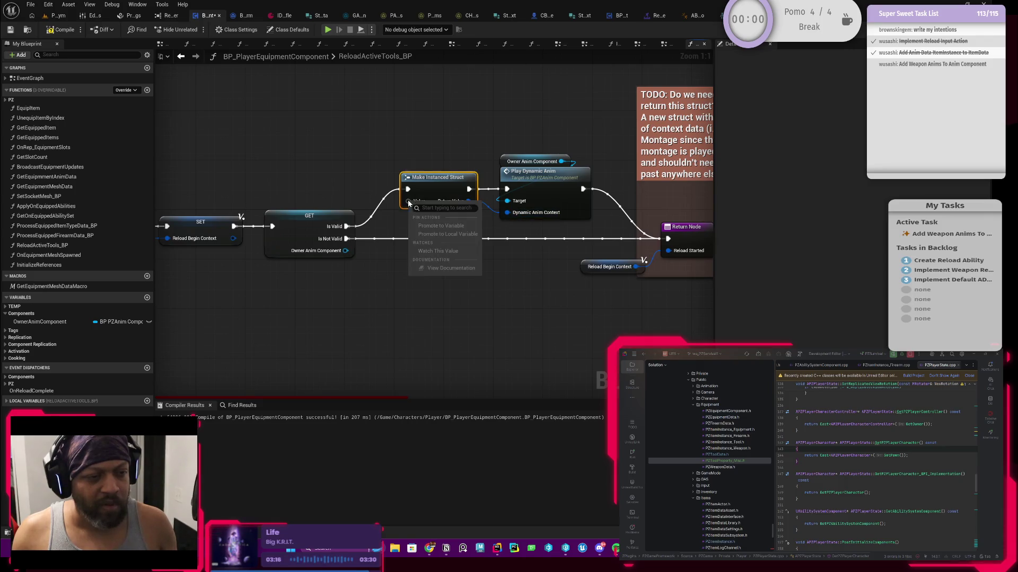
# - From Make Instanced Struct's Value, add Make Struct PZAnim Montage Context via 'pz anim' and move it left
pyautogui.moveTo(408, 201); pyautogui.dragTo(338, 171)
pyautogui.write('make')
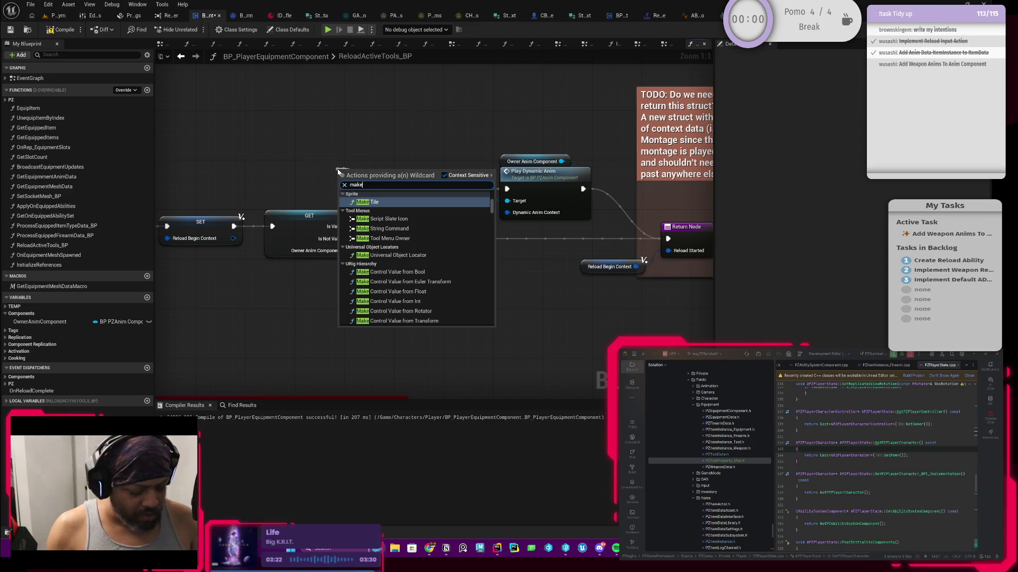
pyautogui.write('pzdyn')
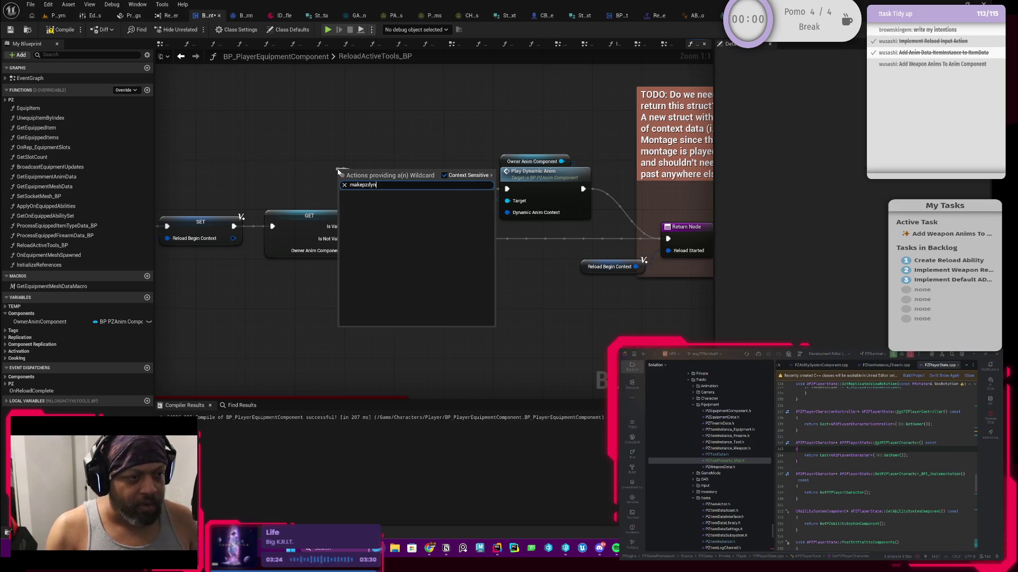
pyautogui.press('BackSpace')
pyautogui.press('BackSpace')
pyautogui.press('BackSpace')
pyautogui.write('dyn')
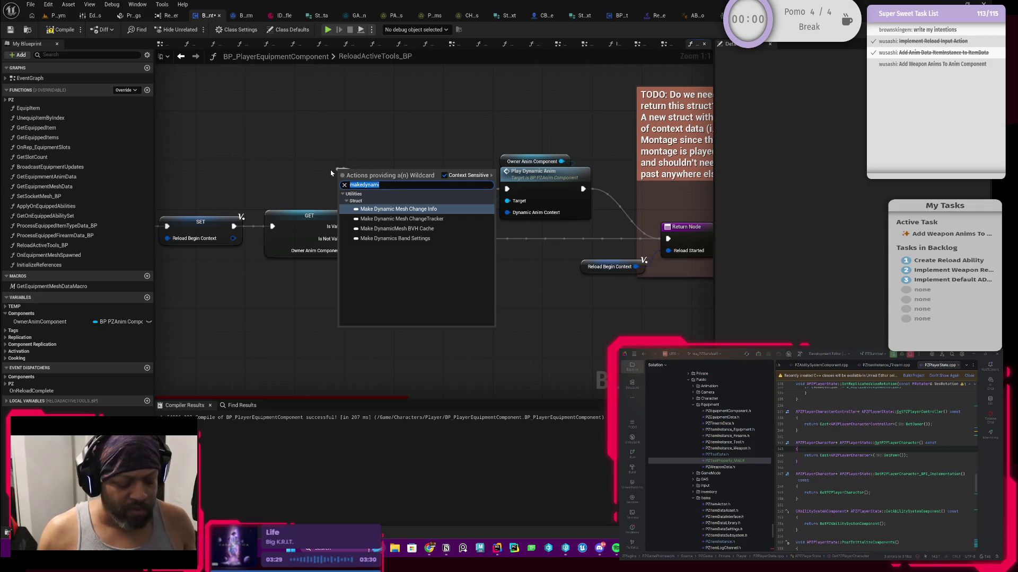
pyautogui.press('BackSpace')
pyautogui.write('pz anim')
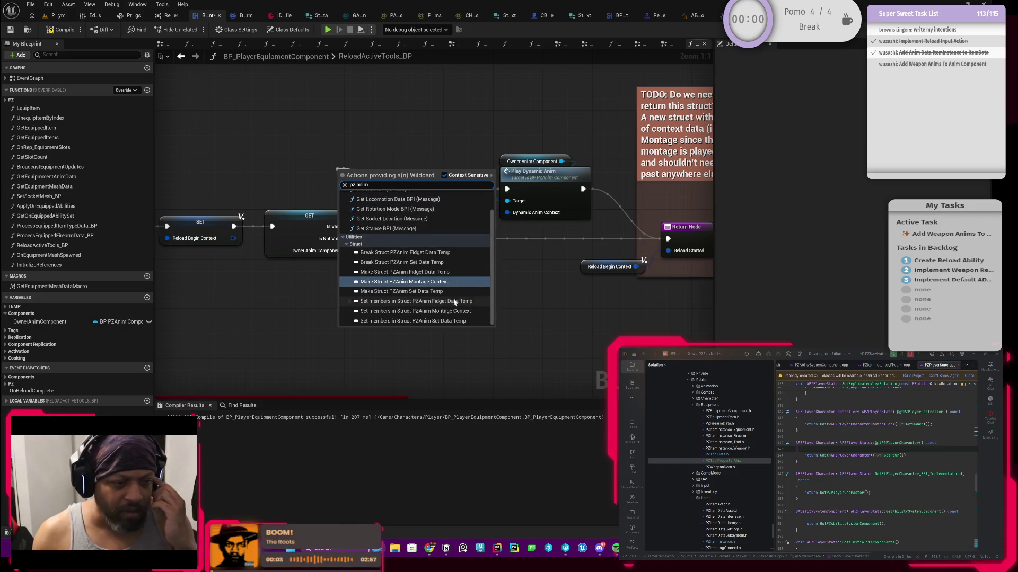
pyautogui.click(441, 281)
pyautogui.moveTo(386, 172); pyautogui.dragTo(386, 100)
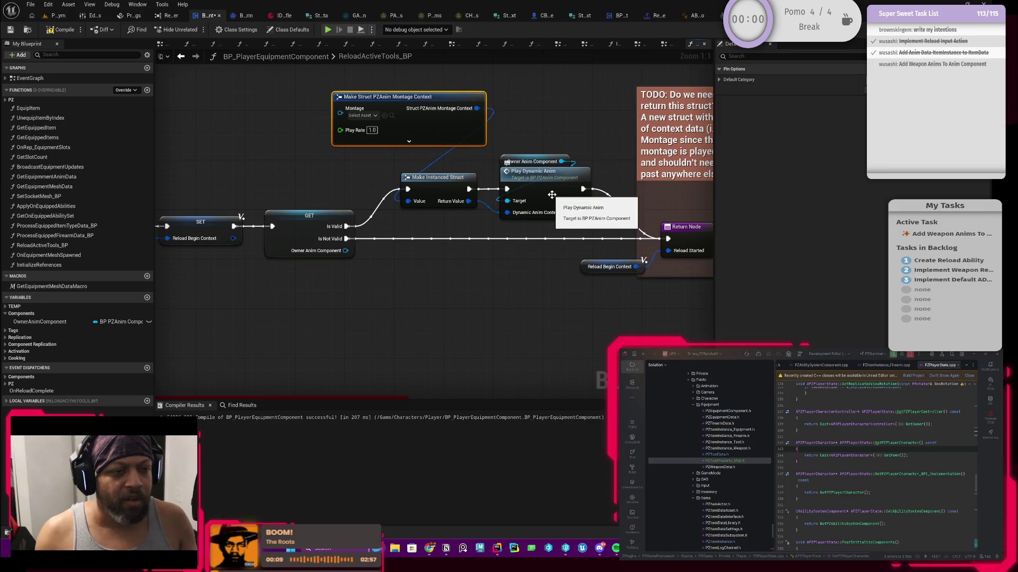
pyautogui.moveTo(417, 120)
pyautogui.mouseDown()
pyautogui.moveTo(456, 107)
pyautogui.moveTo(306, 130)
pyautogui.moveTo(325, 157)
pyautogui.mouseUp()
pyautogui.moveTo(247, 112); pyautogui.dragTo(304, 116)
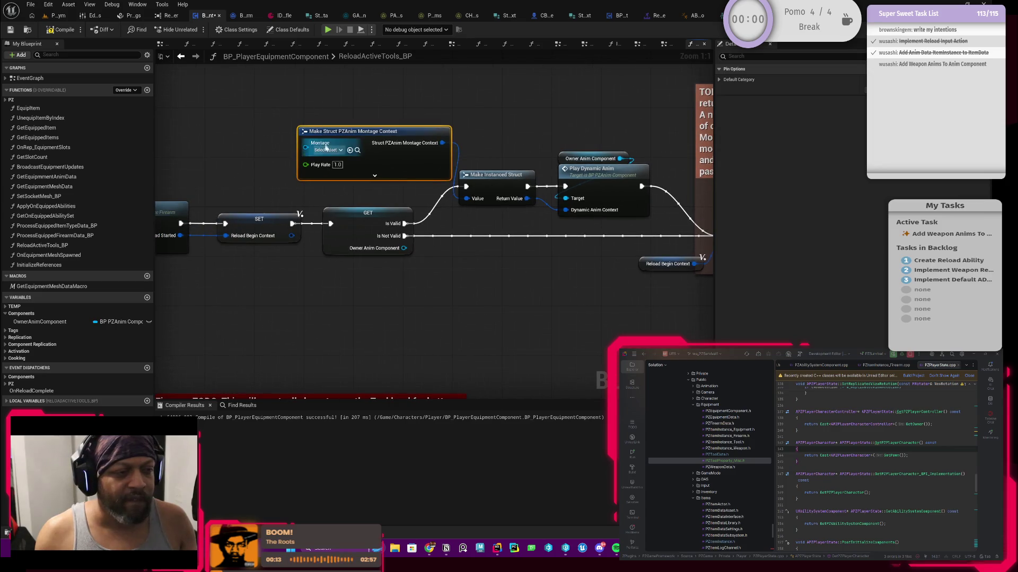
pyautogui.moveTo(330, 225); pyautogui.dragTo(433, 239)
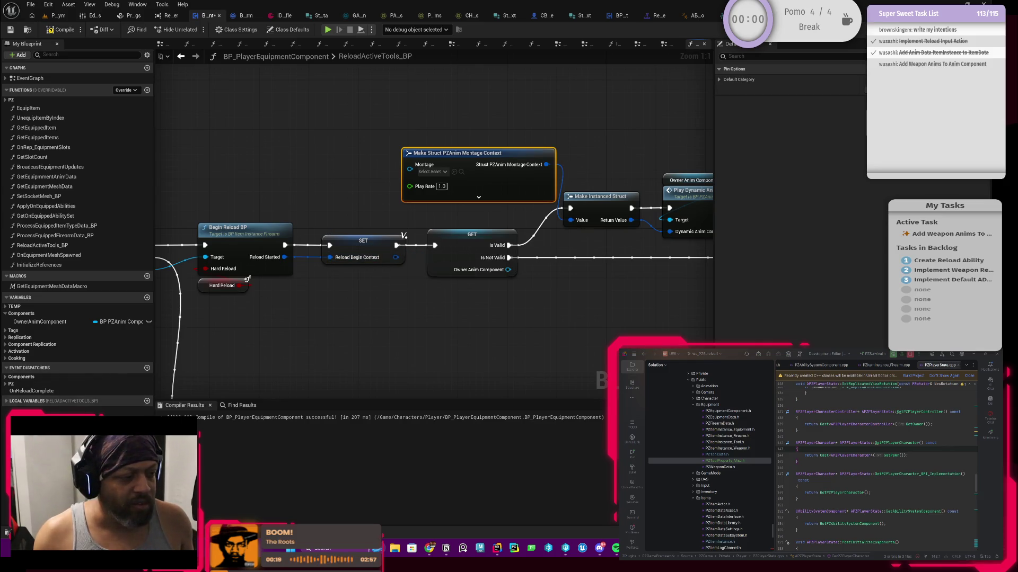
# - Add a split Reload Begin Context getter and wire Reload Anim into Make Struct's Montage
pyautogui.click(6, 401)
pyautogui.moveTo(32, 420)
pyautogui.mouseDown()
pyautogui.moveTo(287, 151)
pyautogui.moveTo(297, 163)
pyautogui.mouseUp()
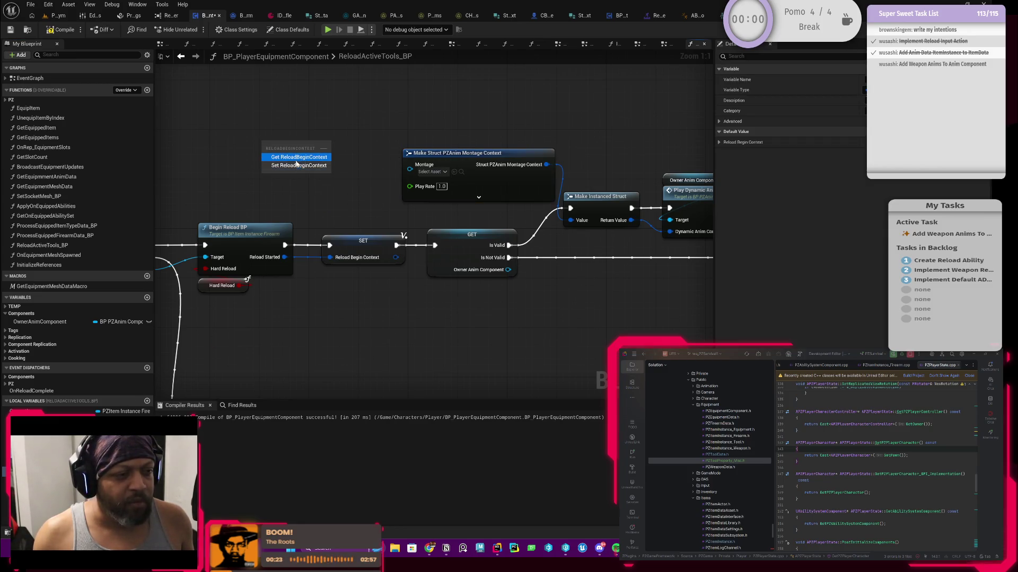
pyautogui.click(298, 157)
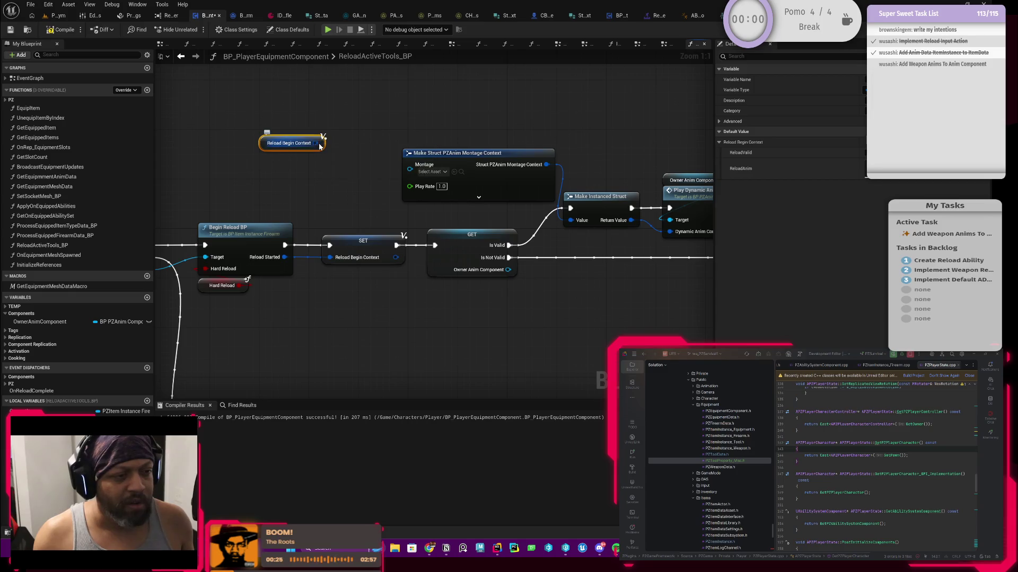
pyautogui.rightClick(320, 147)
pyautogui.click(349, 186)
pyautogui.moveTo(345, 155); pyautogui.dragTo(410, 169)
pyautogui.moveTo(290, 117); pyautogui.dragTo(539, 201)
# - Shift the TODO comment group right and add a reroute point on the execution wire
pyautogui.moveTo(481, 157); pyautogui.dragTo(518, 159)
pyautogui.moveTo(587, 140)
pyautogui.mouseDown()
pyautogui.moveTo(315, 140)
pyautogui.moveTo(610, 306)
pyautogui.mouseUp()
pyautogui.scroll(-1, 350, 170)
pyautogui.moveTo(546, 177); pyautogui.dragTo(710, 178)
pyautogui.moveTo(375, 190)
pyautogui.mouseDown()
pyautogui.moveTo(512, 200)
pyautogui.moveTo(395, 201)
pyautogui.mouseUp()
pyautogui.doubleClick(533, 202)
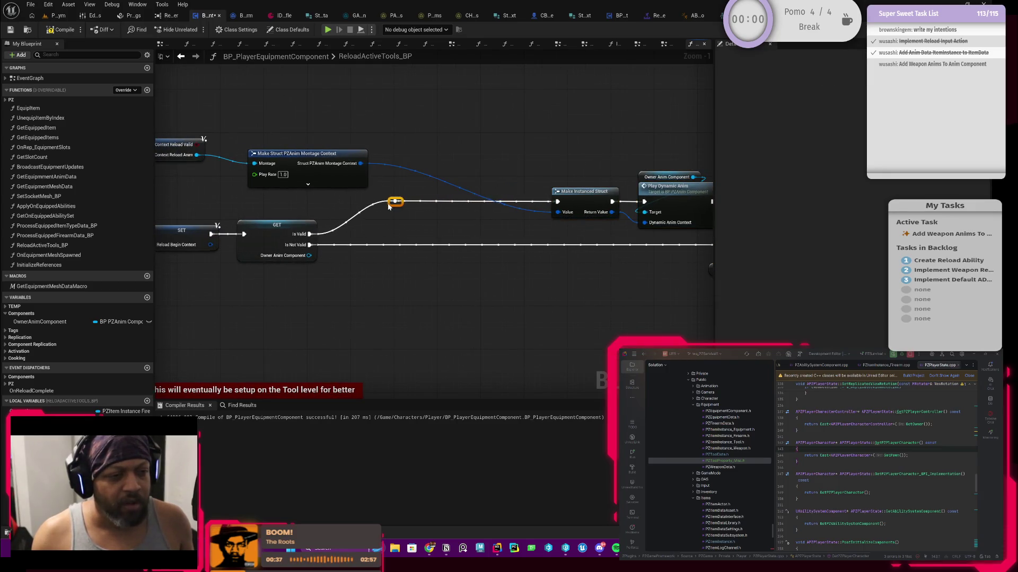
pyautogui.moveTo(186, 131)
pyautogui.mouseDown()
pyautogui.moveTo(283, 130)
pyautogui.moveTo(280, 163)
pyautogui.moveTo(263, 162)
pyautogui.moveTo(467, 195)
pyautogui.moveTo(449, 185)
pyautogui.moveTo(580, 234)
pyautogui.moveTo(593, 227)
pyautogui.mouseUp()
pyautogui.click(273, 147)
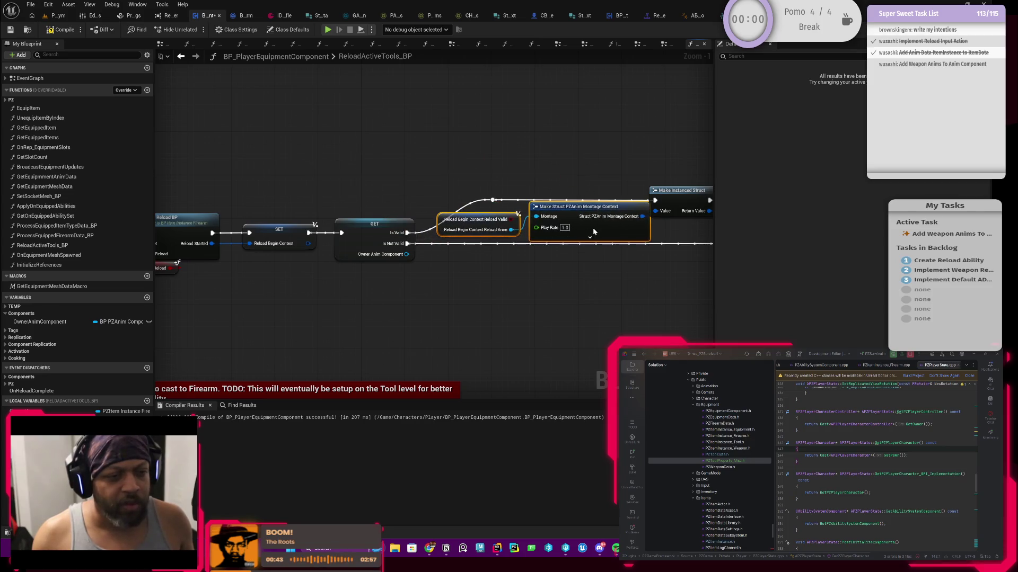
# - Start a play session and equip the weapon from the first inventory slot
pyautogui.scroll(-2, 350, 155)
pyautogui.scroll(3, 350, 154)
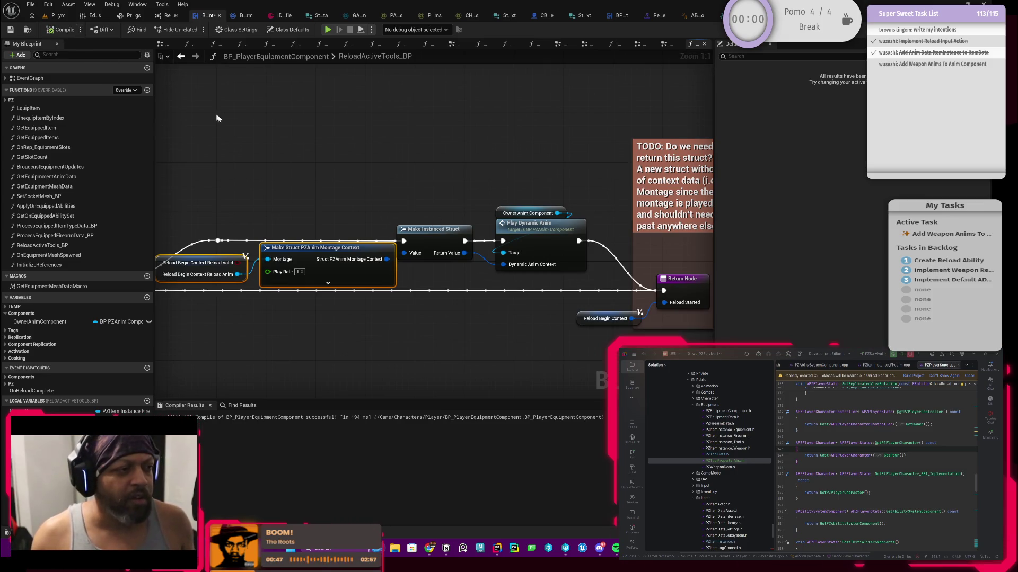
pyautogui.scroll(-1, 339, 146)
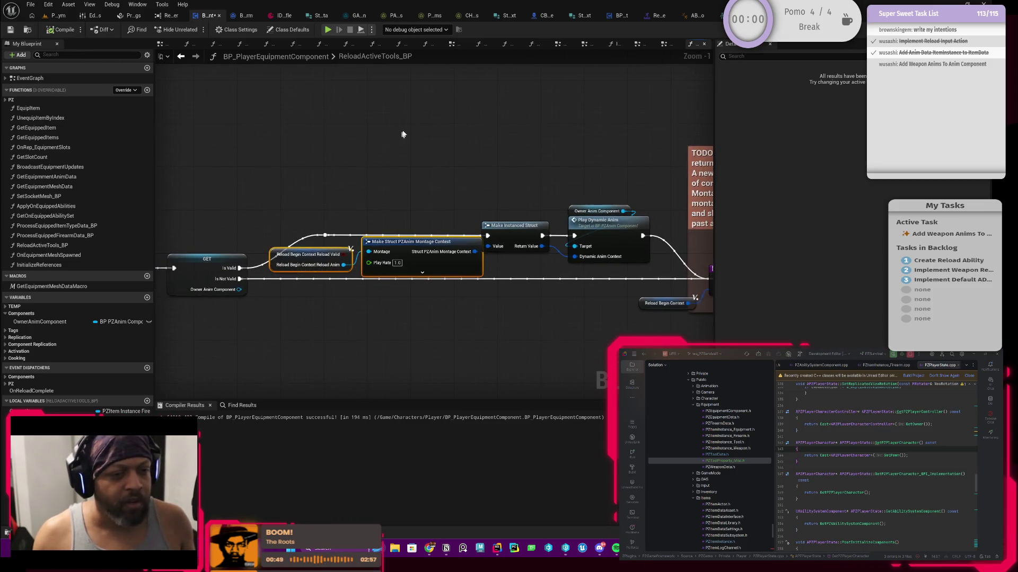
pyautogui.click(60, 15)
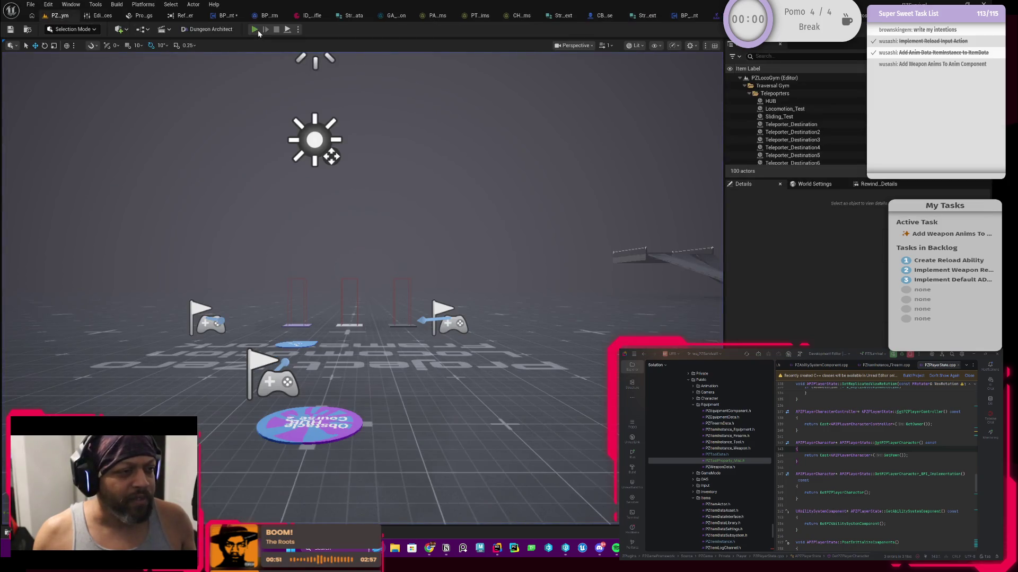
pyautogui.click(256, 30)
pyautogui.press('Tab')
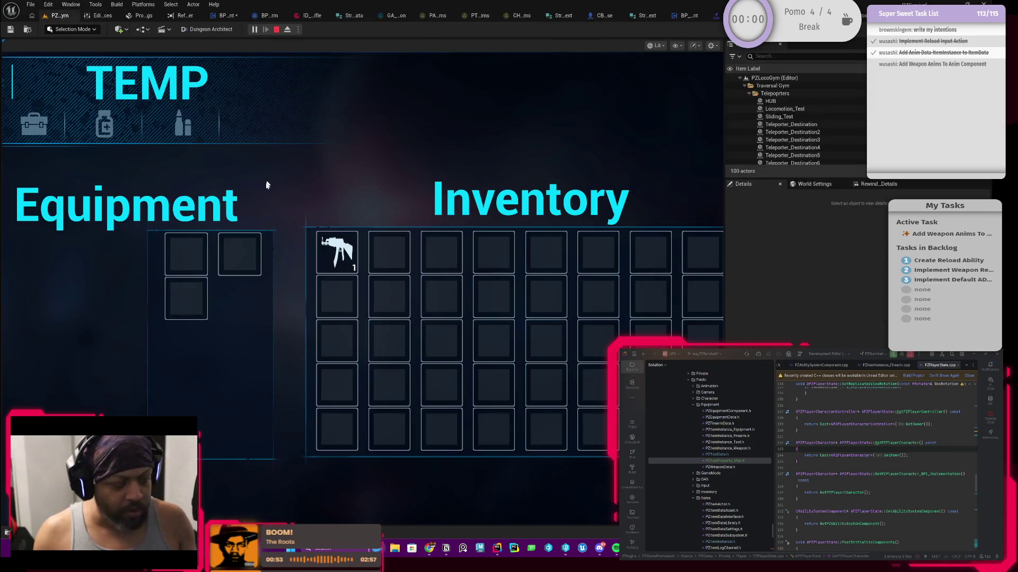
pyautogui.rightClick(321, 253)
pyautogui.press('Tab')
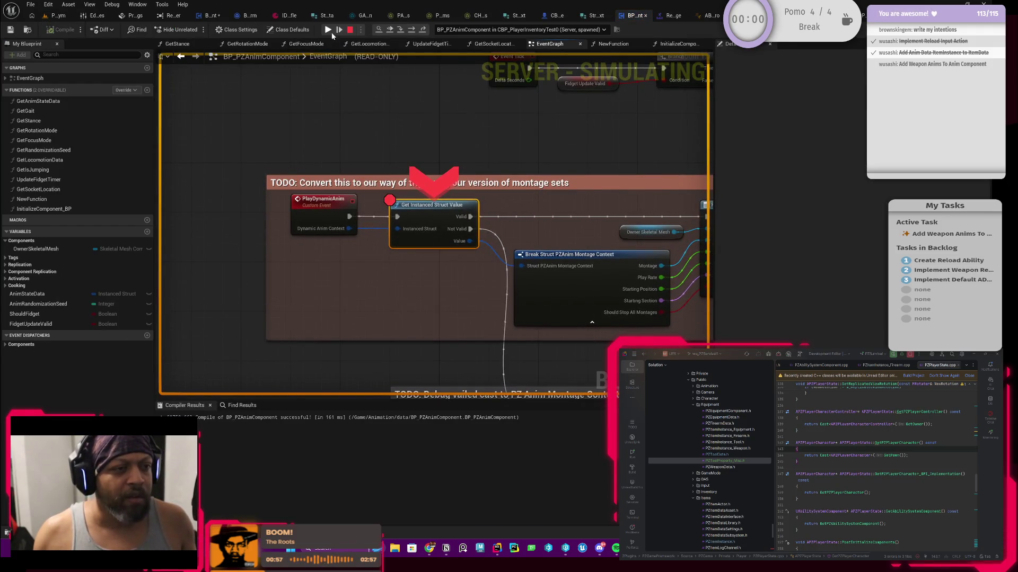
# - Resume to the breakpoint, step out to ReloadActiveTools_BP's Make Struct section, and stop the session
pyautogui.click(331, 32)
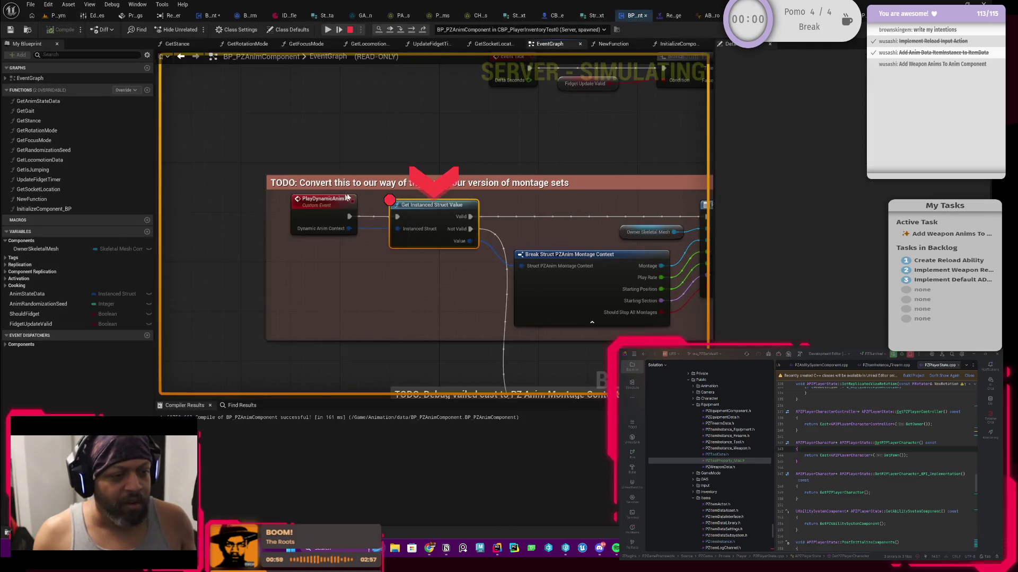
pyautogui.click(424, 30)
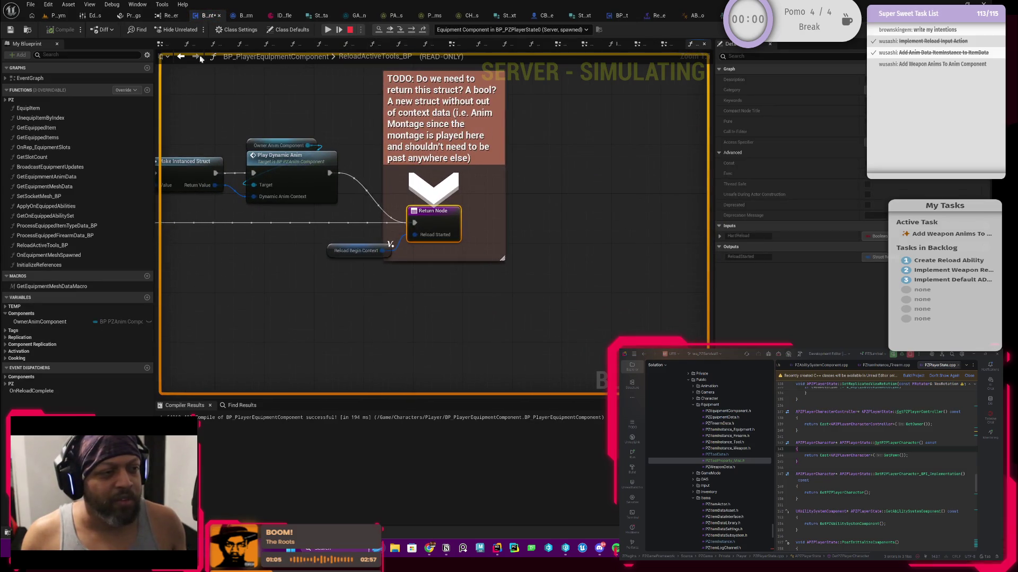
pyautogui.click(182, 60)
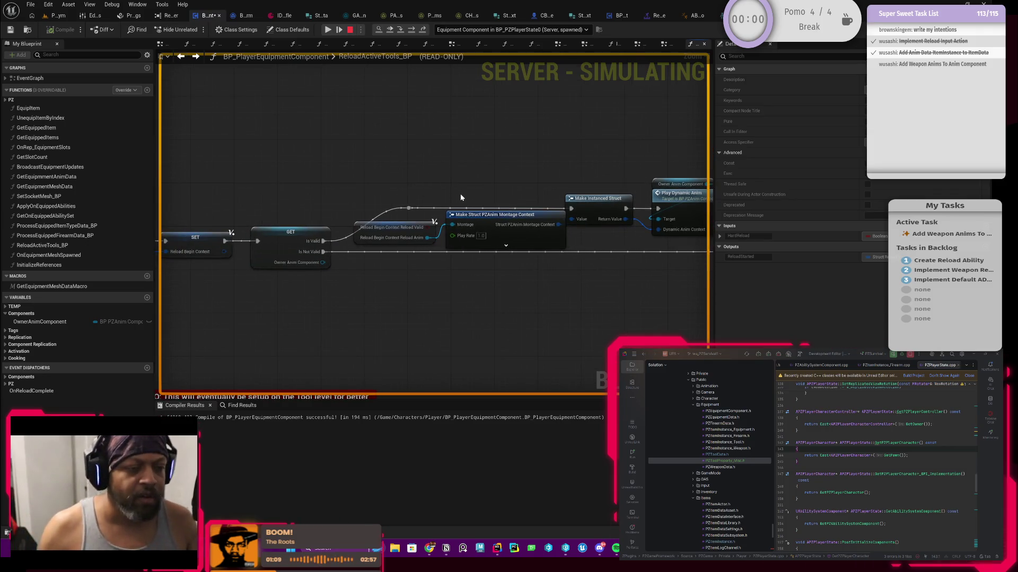
pyautogui.press('Escape')
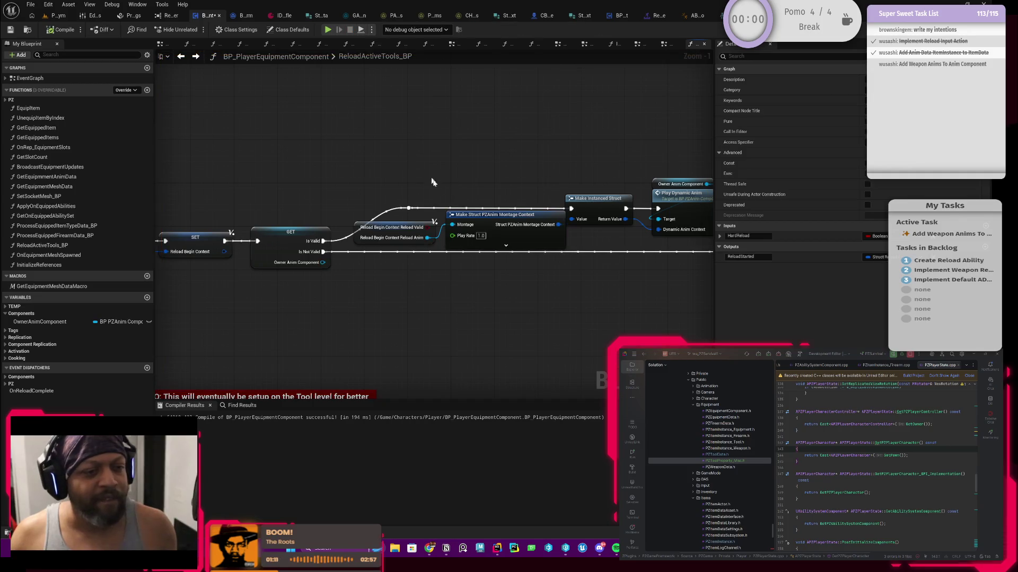
# - Rearrange the node chain around Make Struct in ReloadActiveTools_BP
pyautogui.scroll(-2, 439, 315)
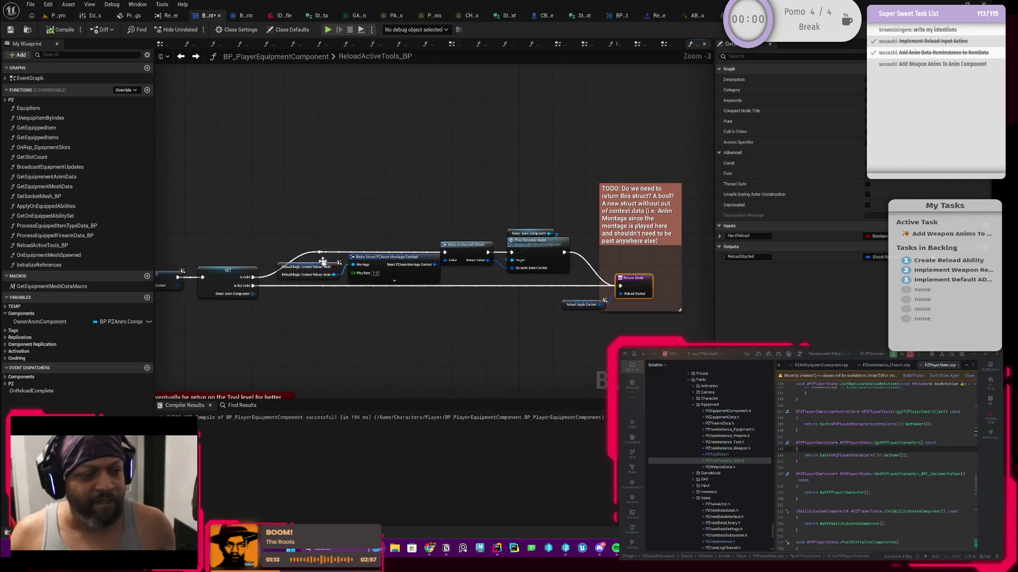
pyautogui.moveTo(412, 261)
pyautogui.mouseDown()
pyautogui.moveTo(554, 267)
pyautogui.moveTo(557, 245)
pyautogui.moveTo(571, 245)
pyautogui.mouseUp()
pyautogui.scroll(1, 429, 243)
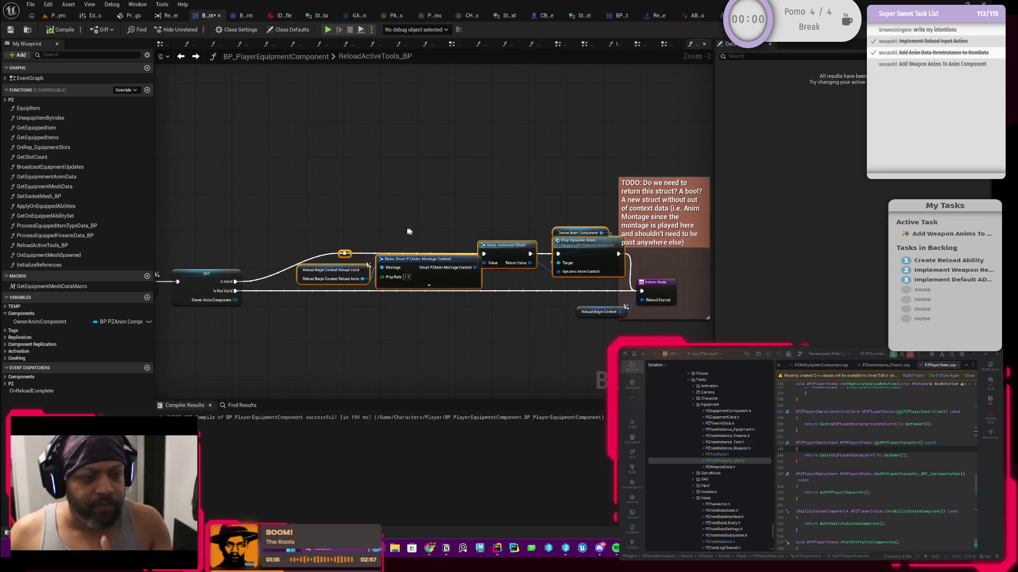
pyautogui.moveTo(317, 226)
pyautogui.mouseDown()
pyautogui.moveTo(385, 260)
pyautogui.moveTo(626, 280)
pyautogui.moveTo(563, 253)
pyautogui.mouseUp()
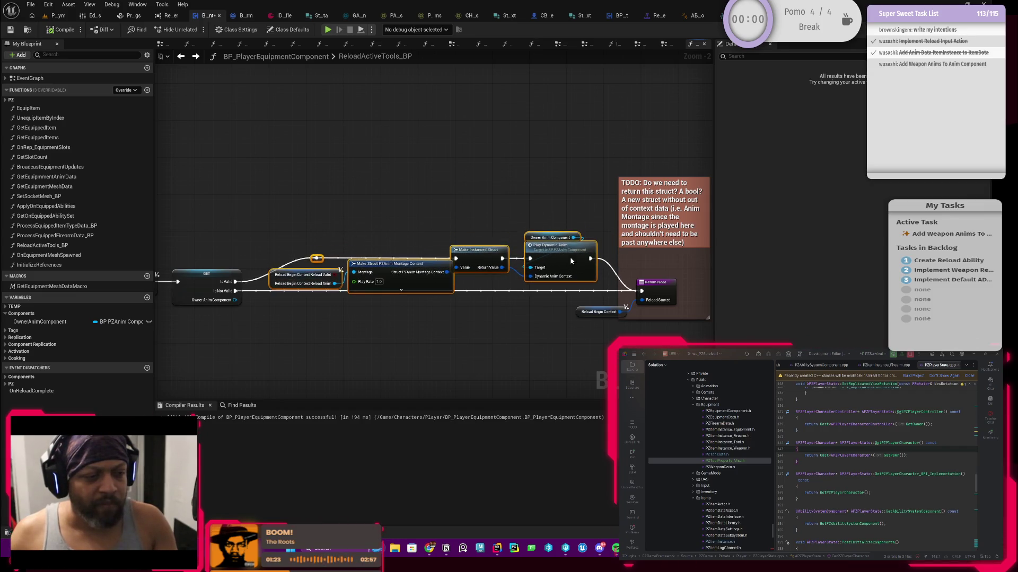
pyautogui.moveTo(348, 216)
pyautogui.mouseDown()
pyautogui.moveTo(314, 258)
pyautogui.moveTo(265, 254)
pyautogui.mouseUp()
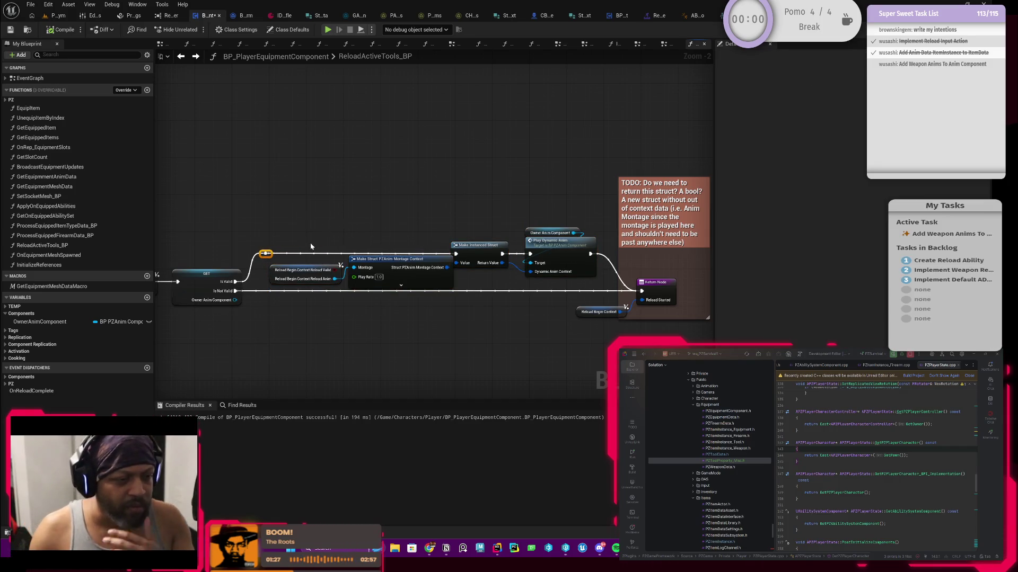
# - Put a breakpoint on Play Dynamic Anim, compile, and start a new play session
pyautogui.rightClick(559, 240)
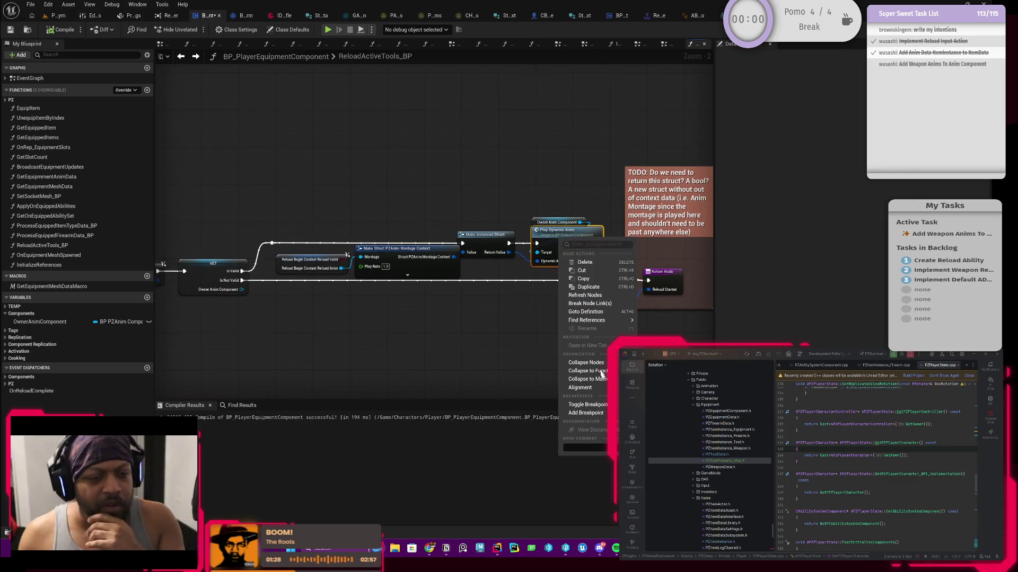
pyautogui.click(583, 407)
pyautogui.click(61, 29)
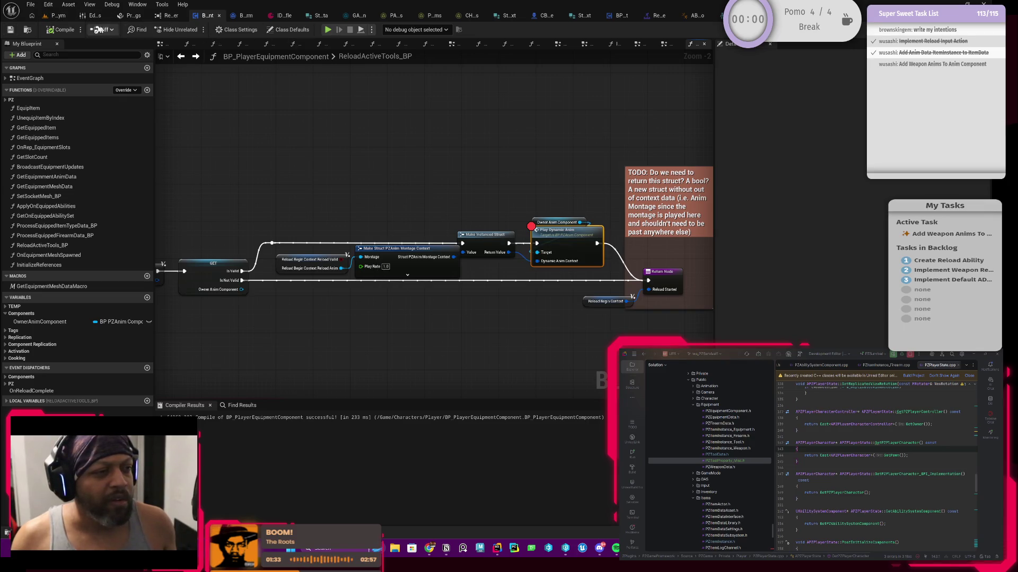
pyautogui.click(68, 18)
pyautogui.click(254, 32)
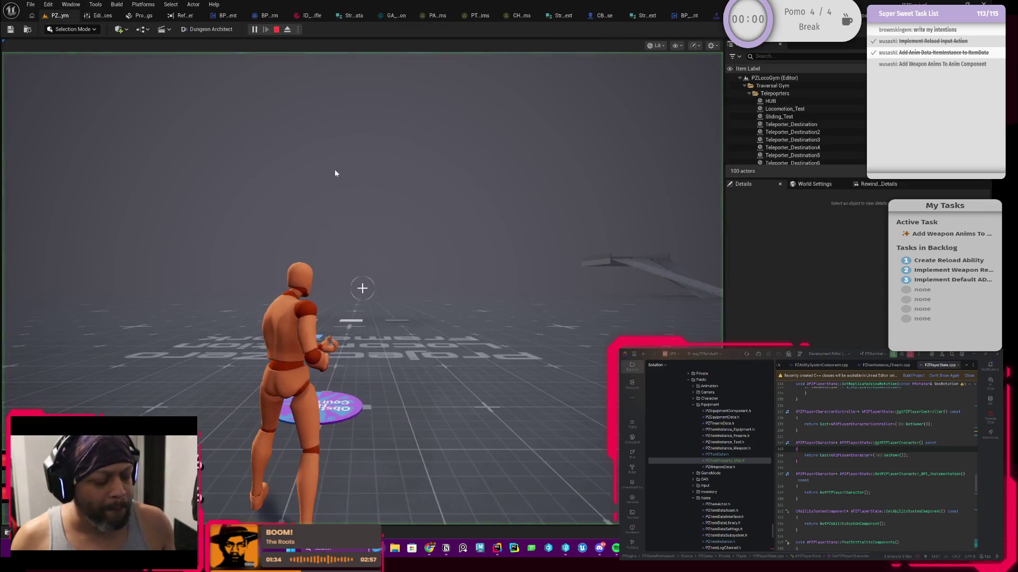
# - Move the rifle into an equipment slot and reload to hit the breakpoint
pyautogui.press('Tab')
pyautogui.moveTo(339, 254); pyautogui.dragTo(240, 254)
pyautogui.press('Tab')
pyautogui.press('r')
# - Inspect the Make Struct value showing Reload_Rifle_Hip_Montage, then jump into Play Dynamic Anim's event
pyautogui.moveTo(392, 245)
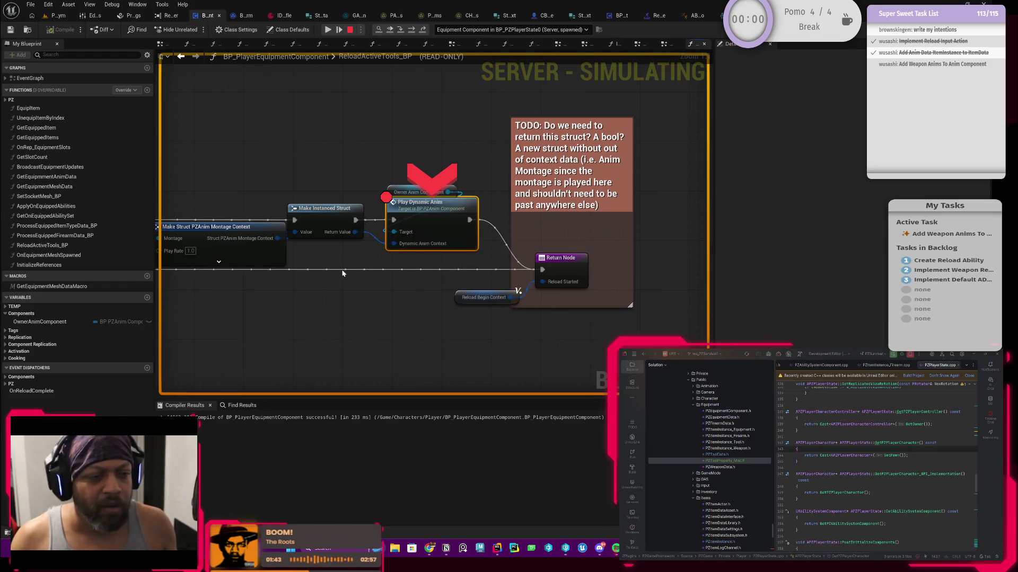
pyautogui.moveTo(343, 272); pyautogui.dragTo(483, 263)
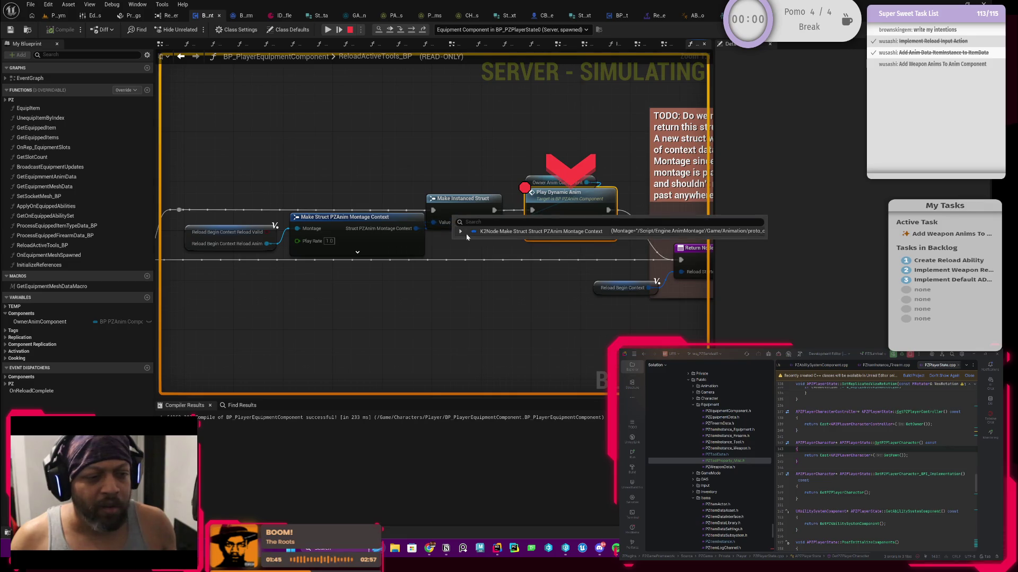
pyautogui.click(461, 232)
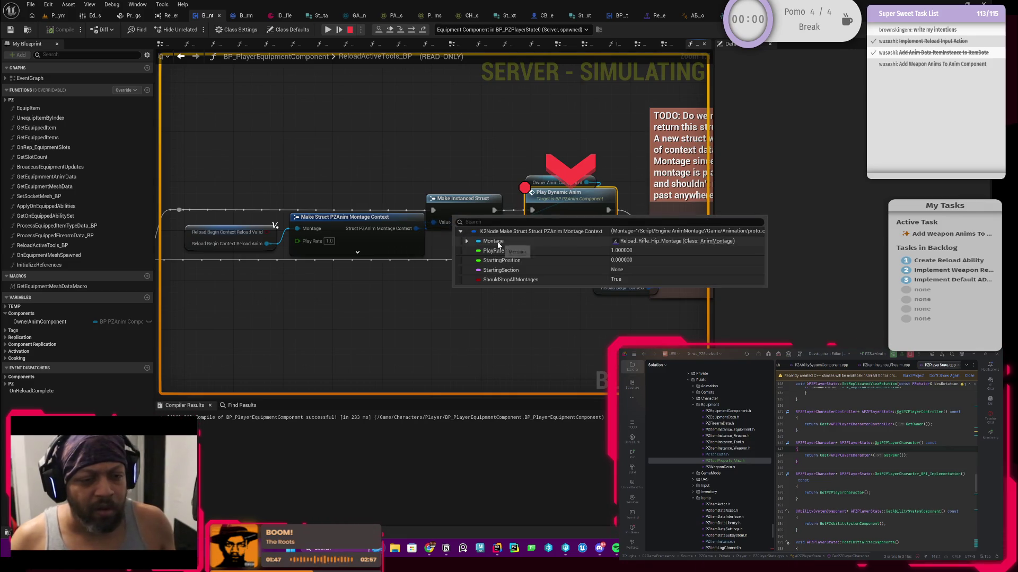
pyautogui.moveTo(456, 241); pyautogui.dragTo(366, 249)
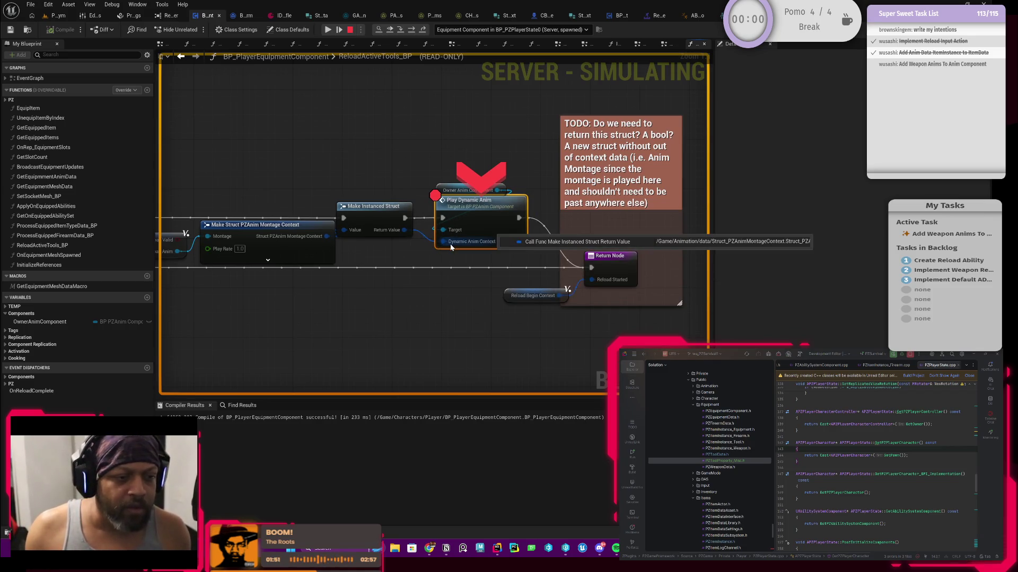
pyautogui.doubleClick(451, 247)
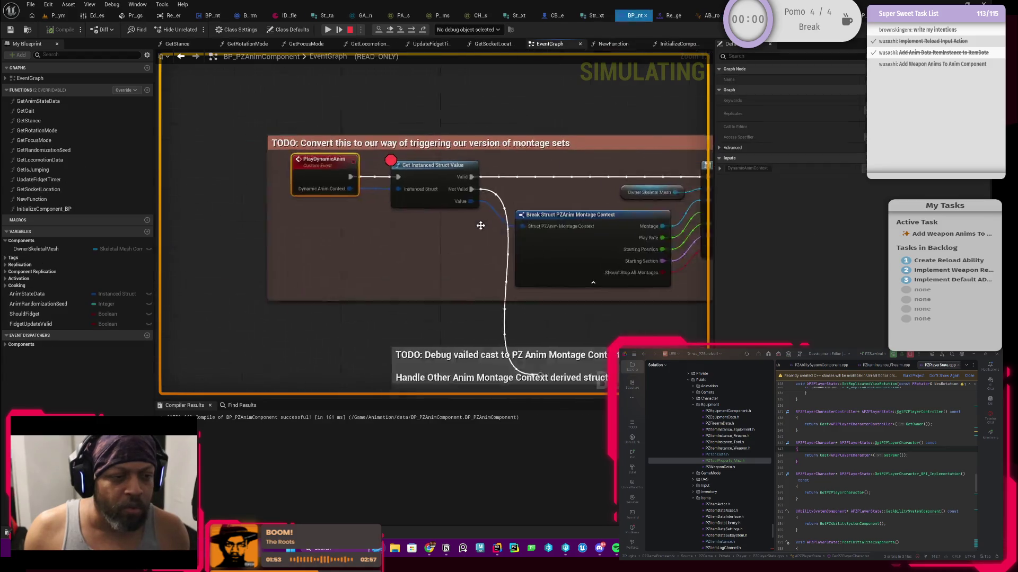
# - Resume to the next breakpoint and inspect Get Instanced Struct Value's output: Montage None, PlayRate 1.0
pyautogui.moveTo(547, 307); pyautogui.dragTo(353, 251)
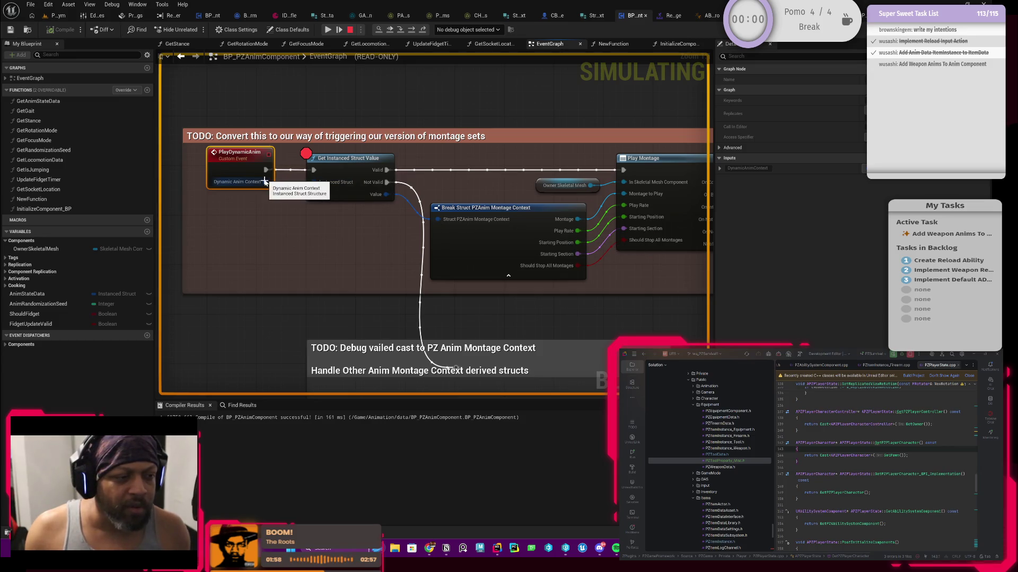
pyautogui.click(328, 30)
pyautogui.moveTo(349, 229)
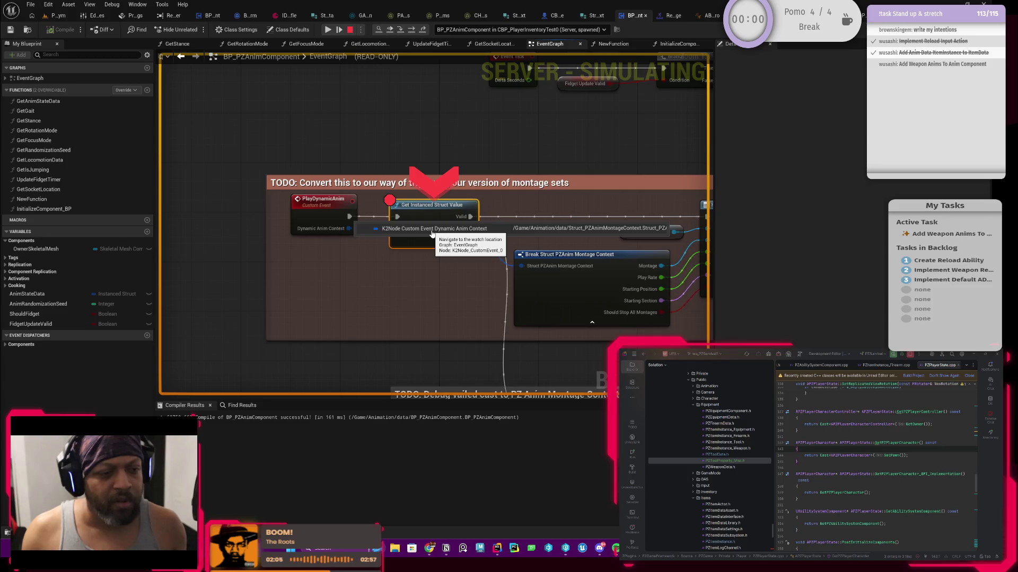
pyautogui.moveTo(400, 234)
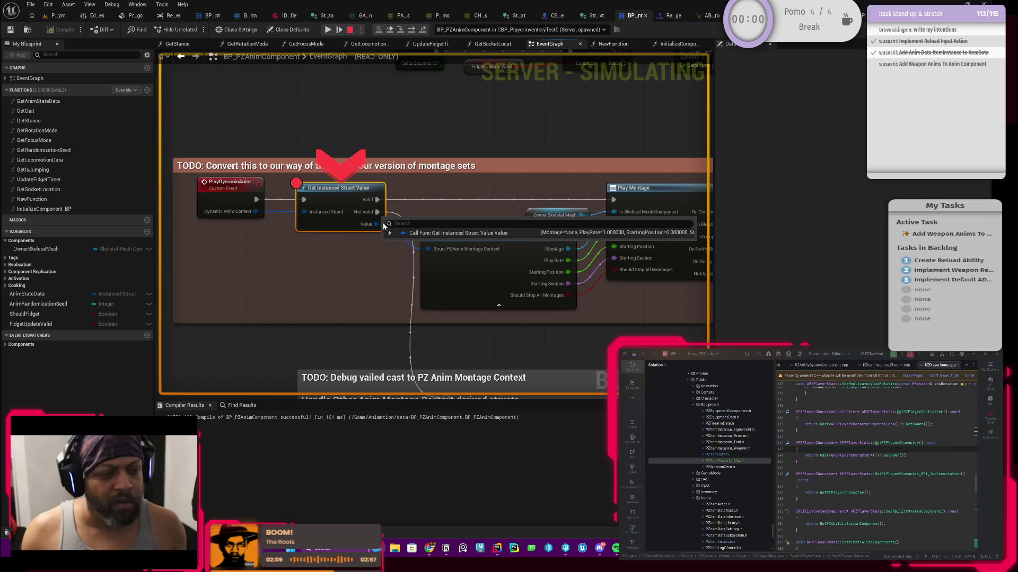
pyautogui.click(390, 233)
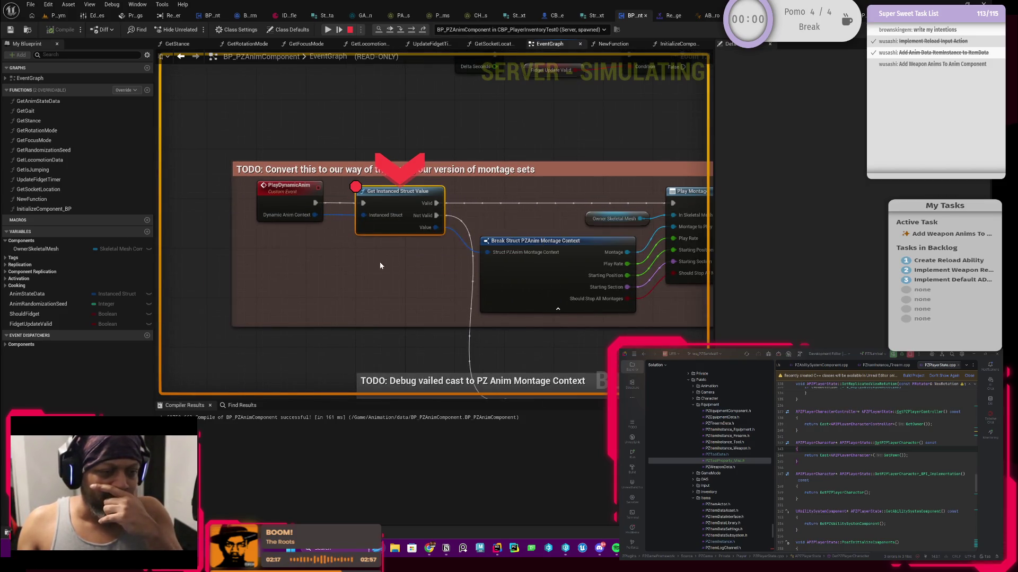
pyautogui.moveTo(438, 208)
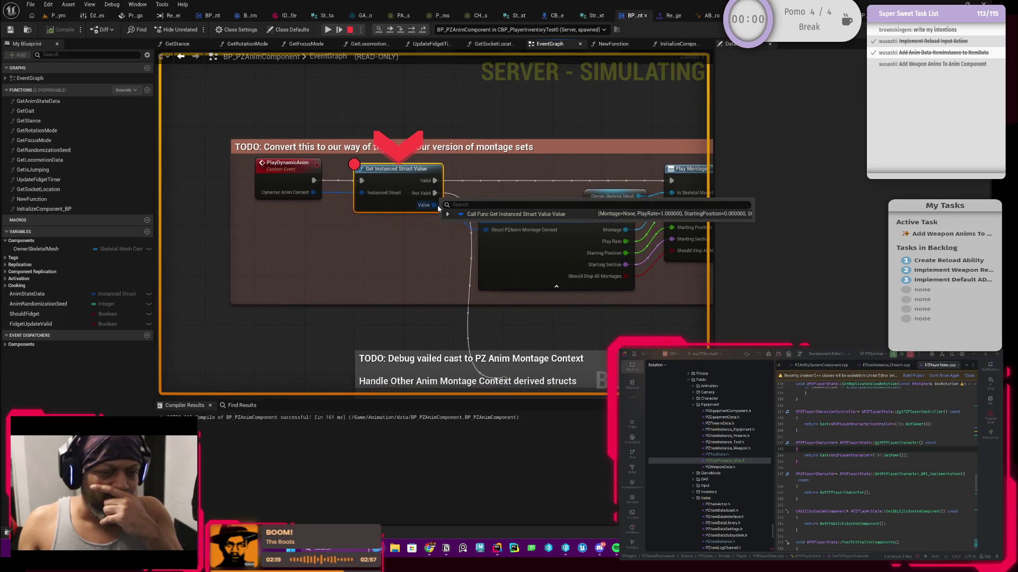
pyautogui.click(448, 215)
pyautogui.click(448, 215)
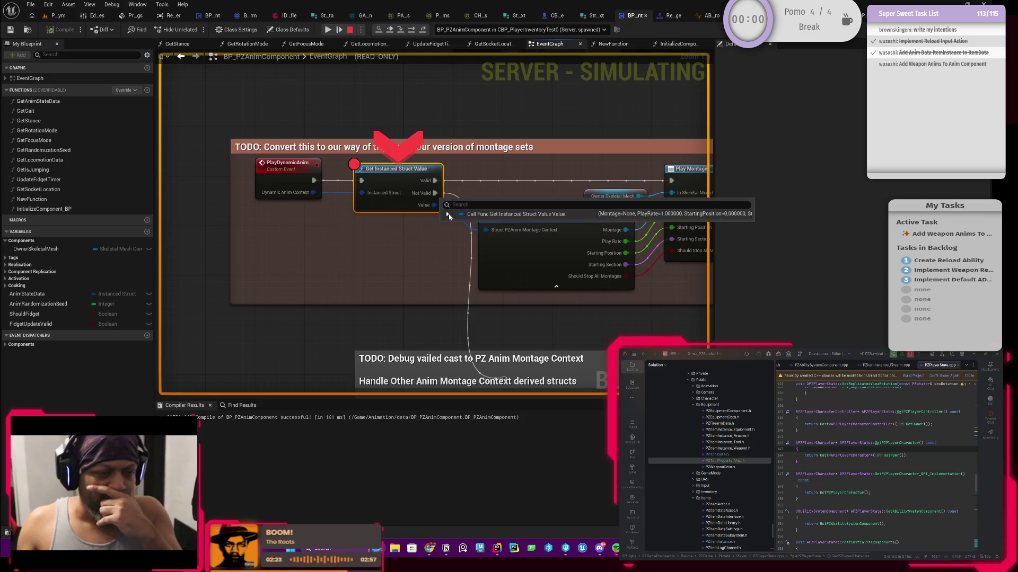
# - Navigate back, resume the paused game, and stop Play In Editor
pyautogui.moveTo(310, 194)
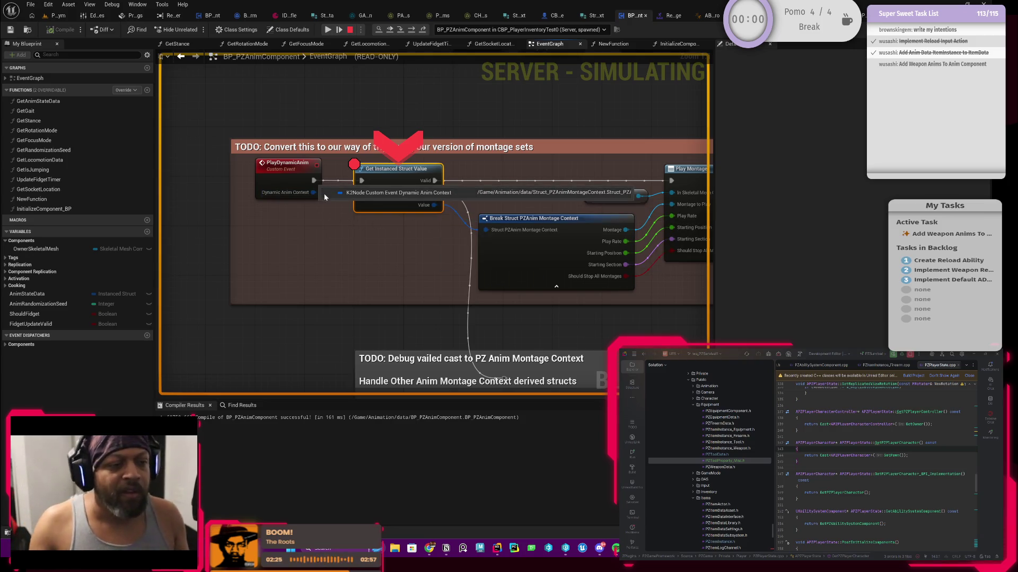
pyautogui.click(187, 56)
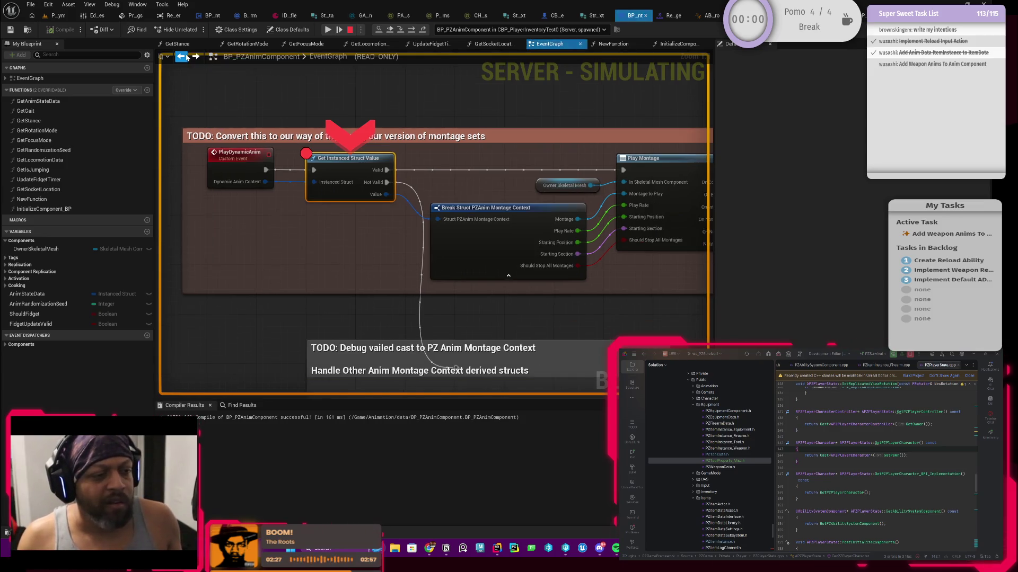
pyautogui.click(187, 57)
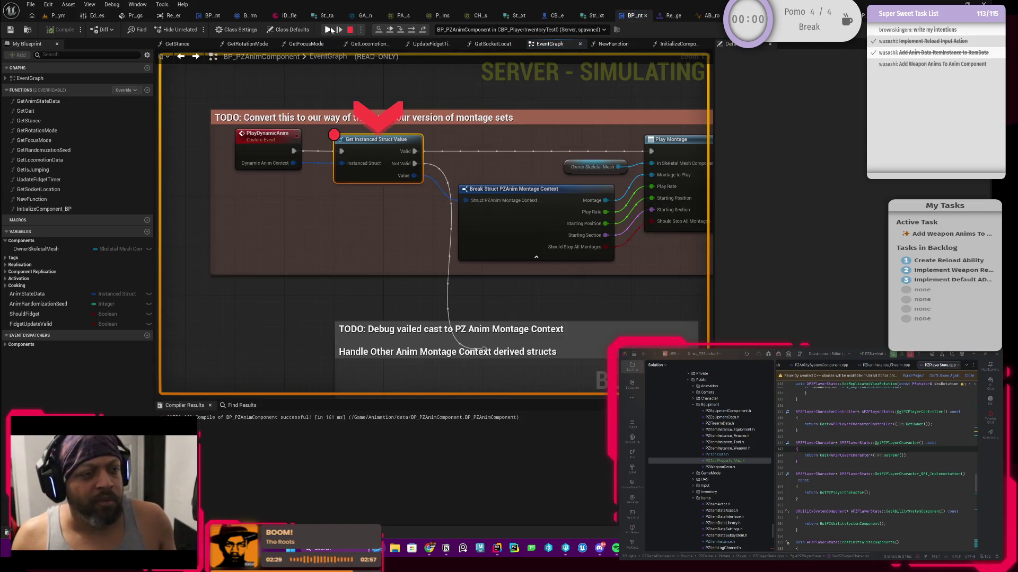
pyautogui.click(329, 30)
pyautogui.press('Escape')
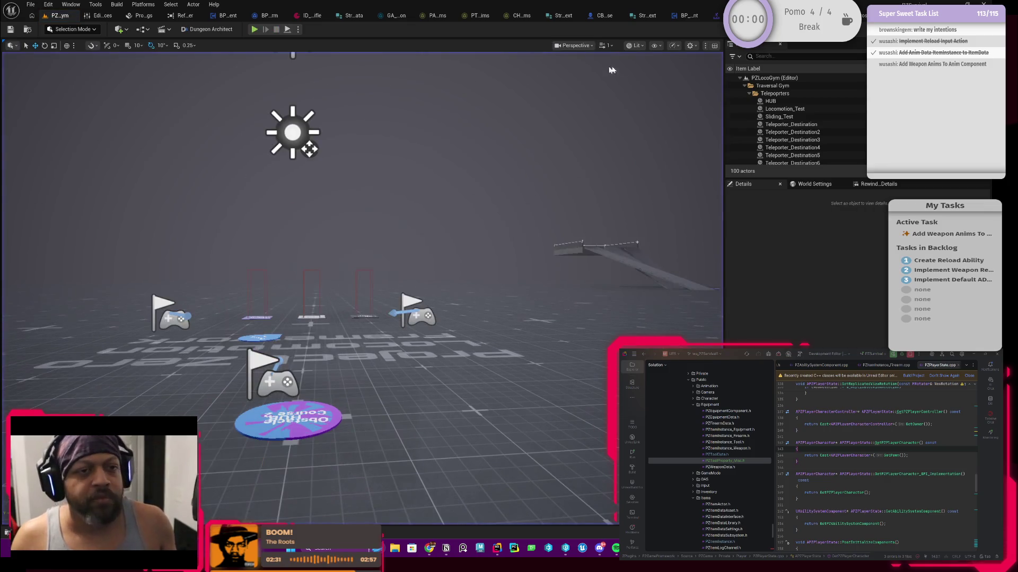
# - Check the Make Struct PZAnim Montage Context node in ReloadActiveTools_BP, then jump to the PlayDynamicAnim event
pyautogui.click(258, 18)
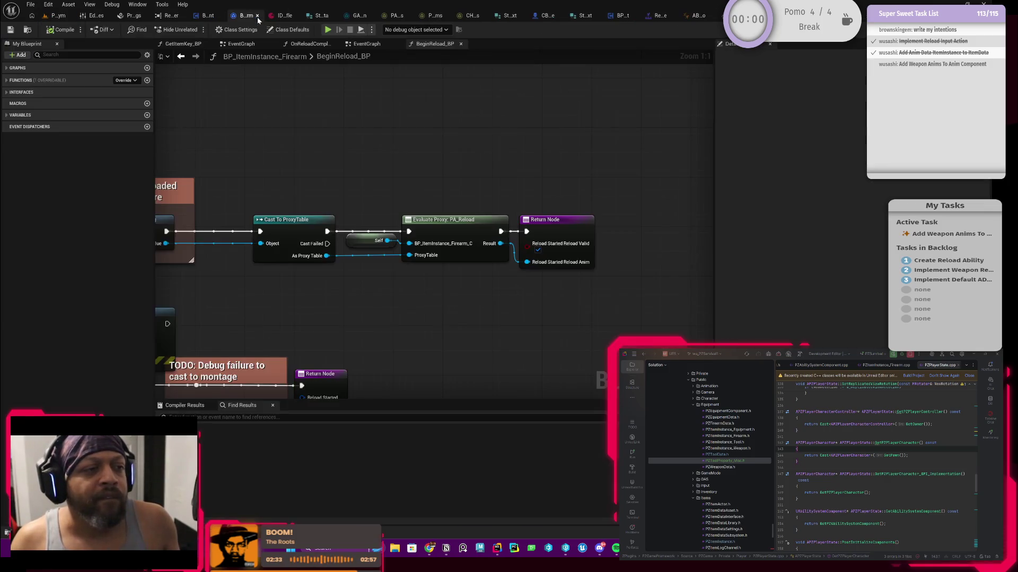
pyautogui.click(207, 16)
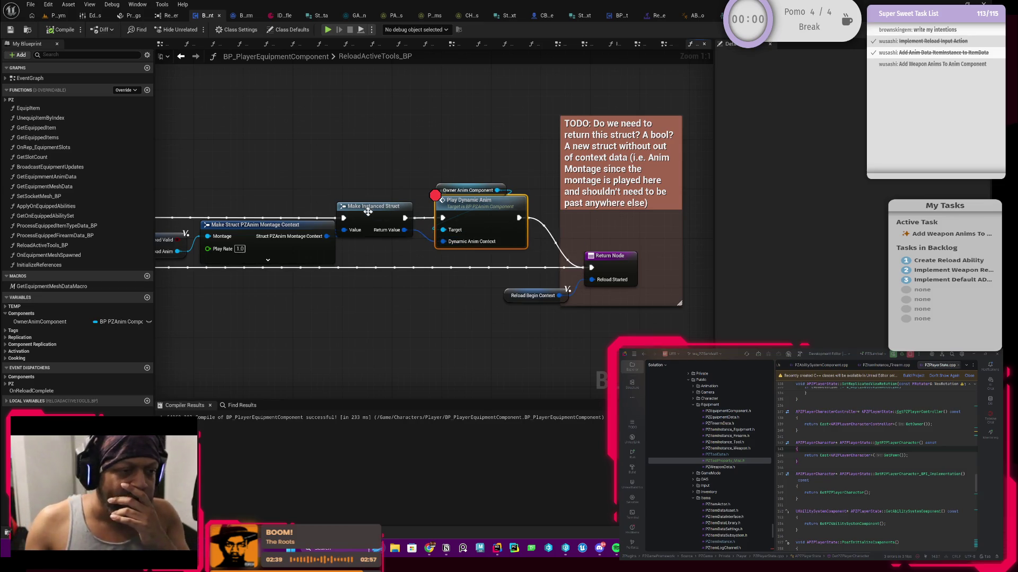
pyautogui.moveTo(254, 229); pyautogui.dragTo(344, 229)
pyautogui.click(344, 229)
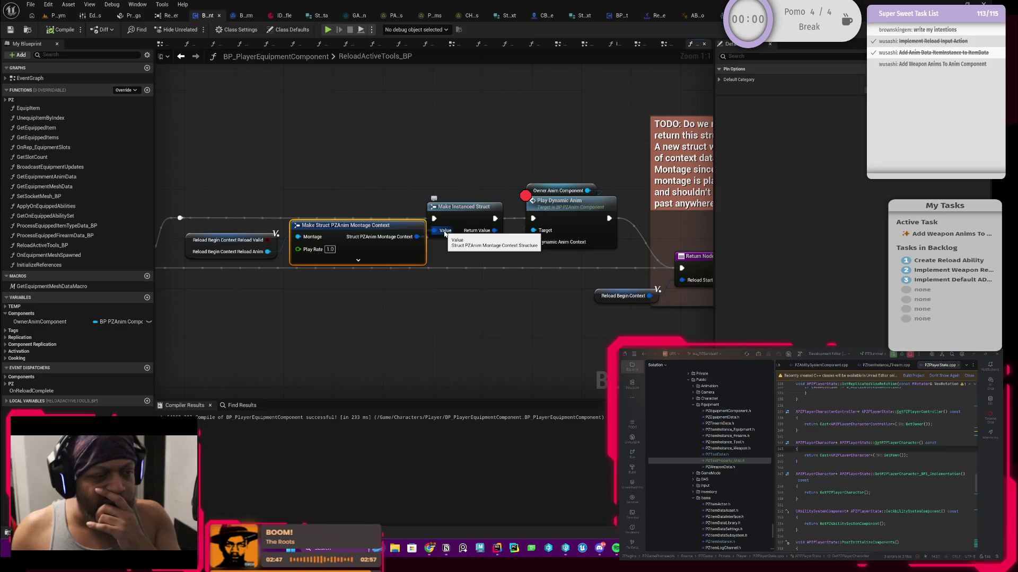
pyautogui.moveTo(598, 174); pyautogui.dragTo(543, 162)
pyautogui.doubleClick(529, 223)
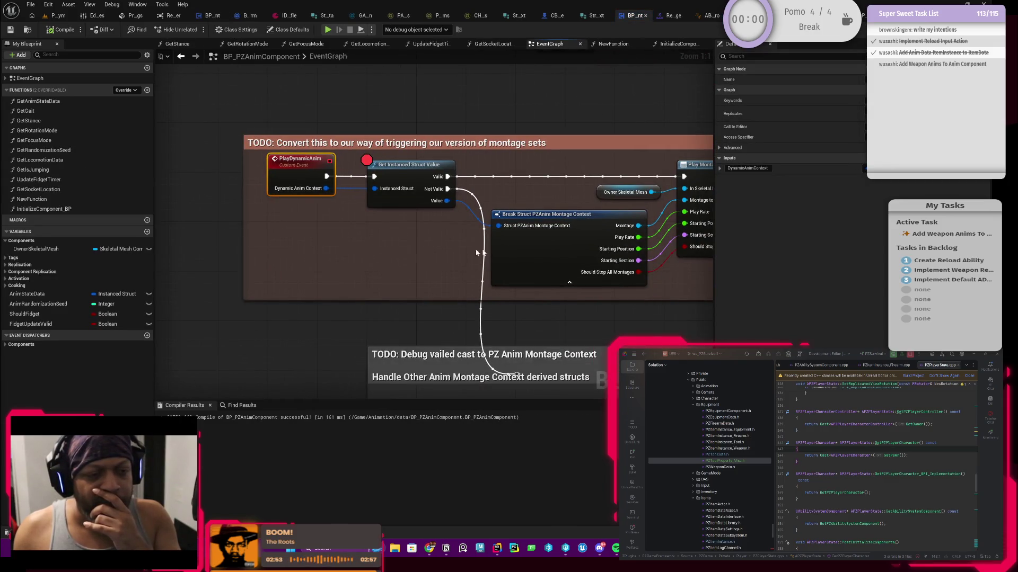
# - Go back to the ReloadActiveTools_BP graph and frame more of the reload logic
pyautogui.click(528, 250)
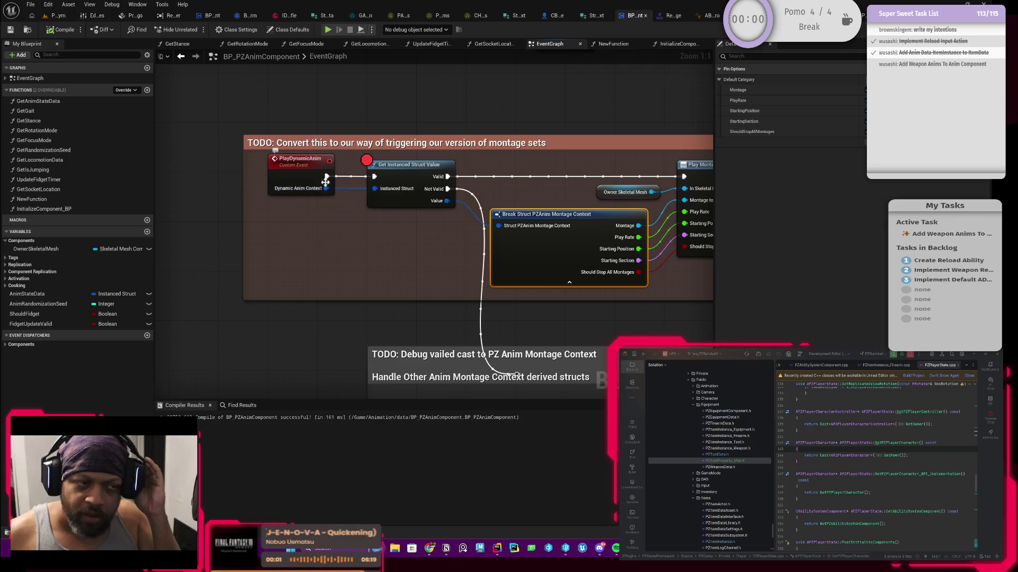
pyautogui.click(183, 62)
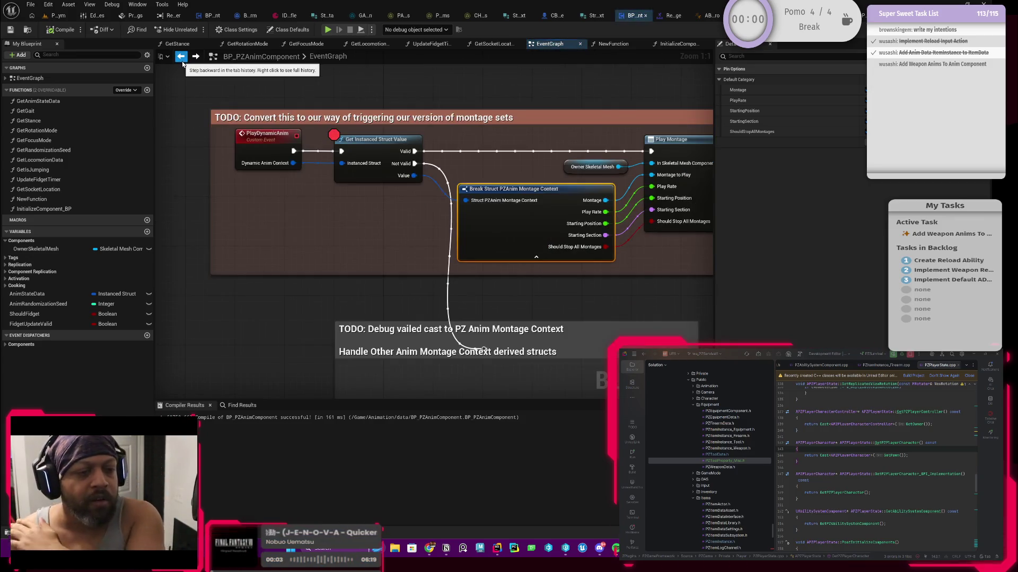
pyautogui.click(182, 62)
pyautogui.click(182, 62)
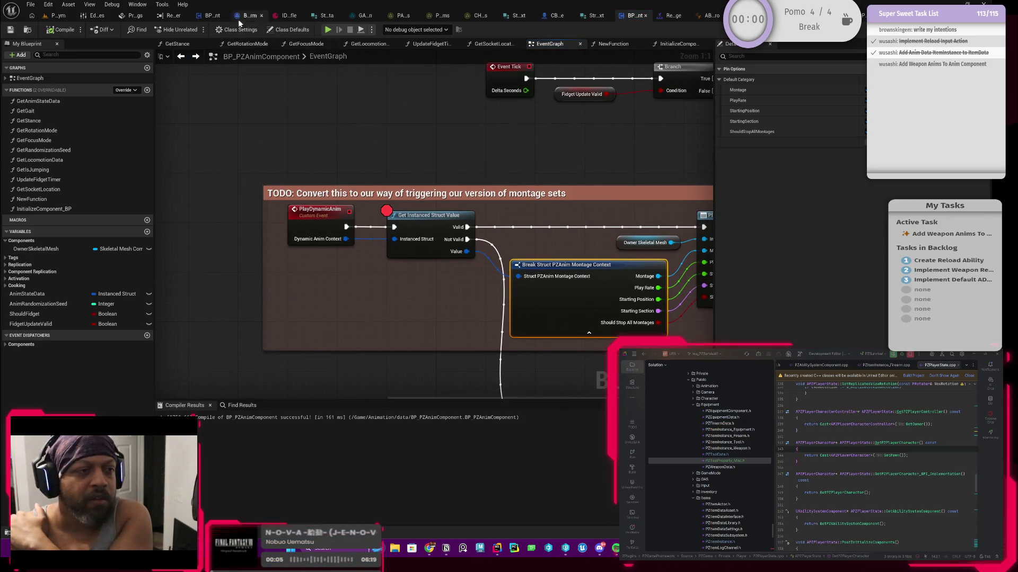
pyautogui.click(209, 16)
pyautogui.scroll(-2, 448, 180)
pyautogui.moveTo(448, 179)
pyautogui.mouseDown()
pyautogui.moveTo(345, 195)
pyautogui.moveTo(504, 190)
pyautogui.moveTo(492, 200)
pyautogui.moveTo(507, 203)
pyautogui.moveTo(275, 192)
pyautogui.mouseUp()
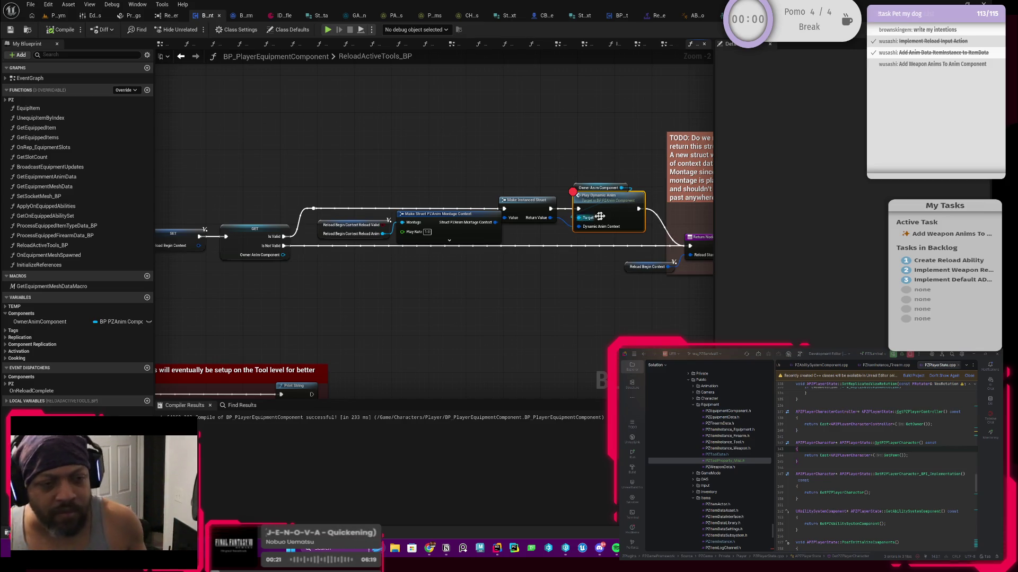
# - Add a Struct PZAnim Montage Context input named COntext to the PlayDynamicAnim event
pyautogui.doubleClick(613, 215)
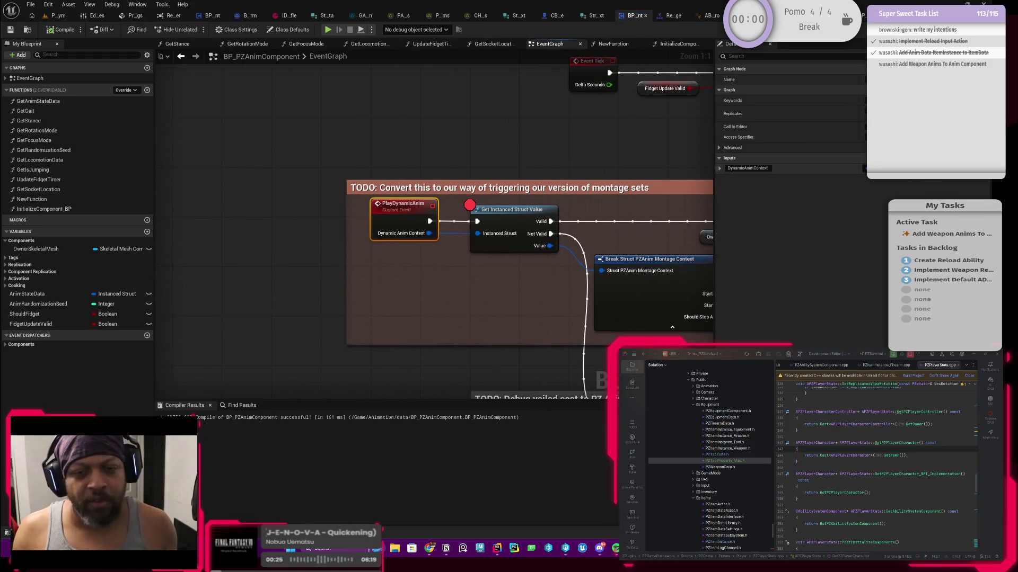
pyautogui.click(933, 158)
pyautogui.write('Struct_PZAnim')
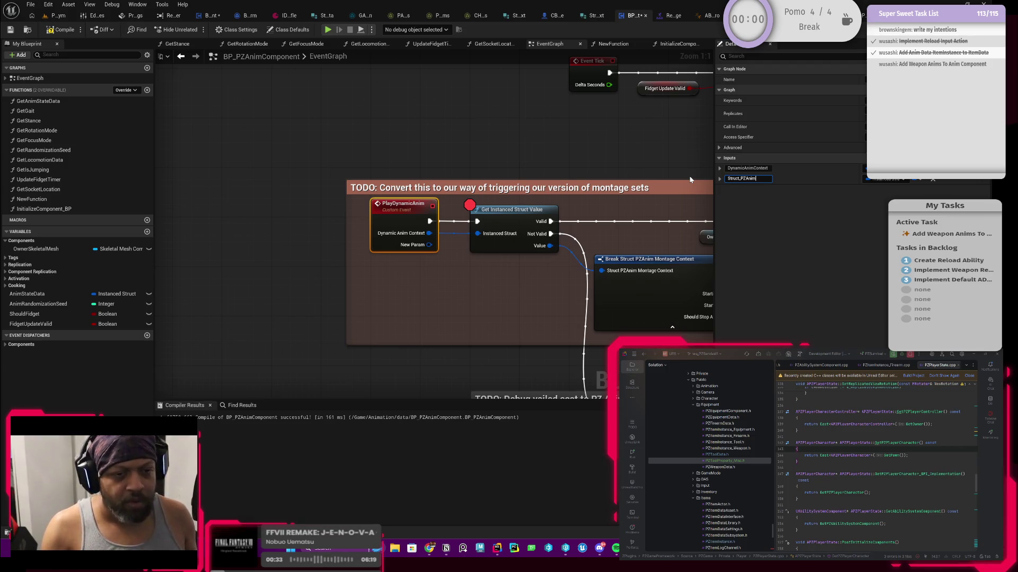
pyautogui.click(886, 179)
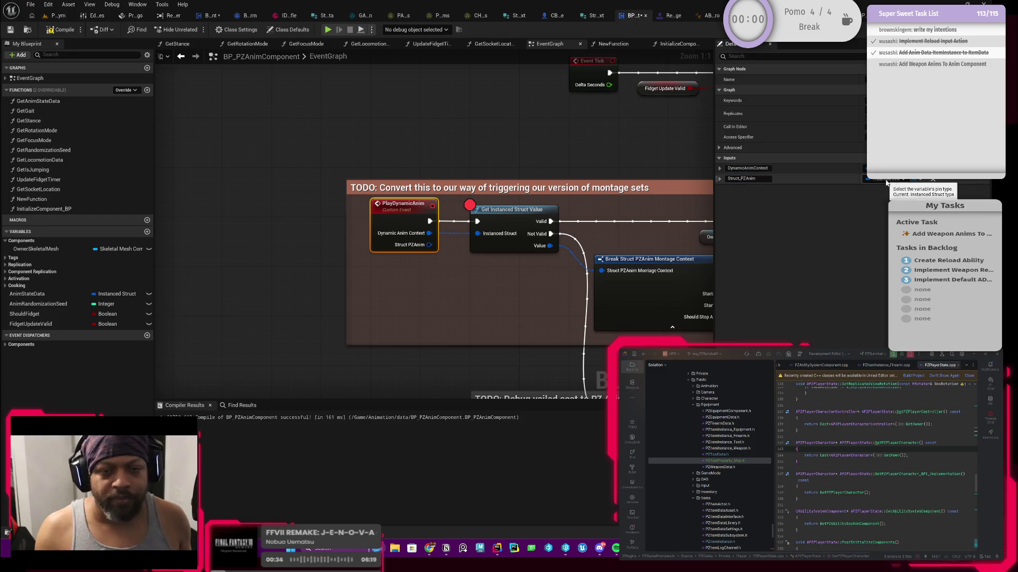
pyautogui.write('struct_pzanim')
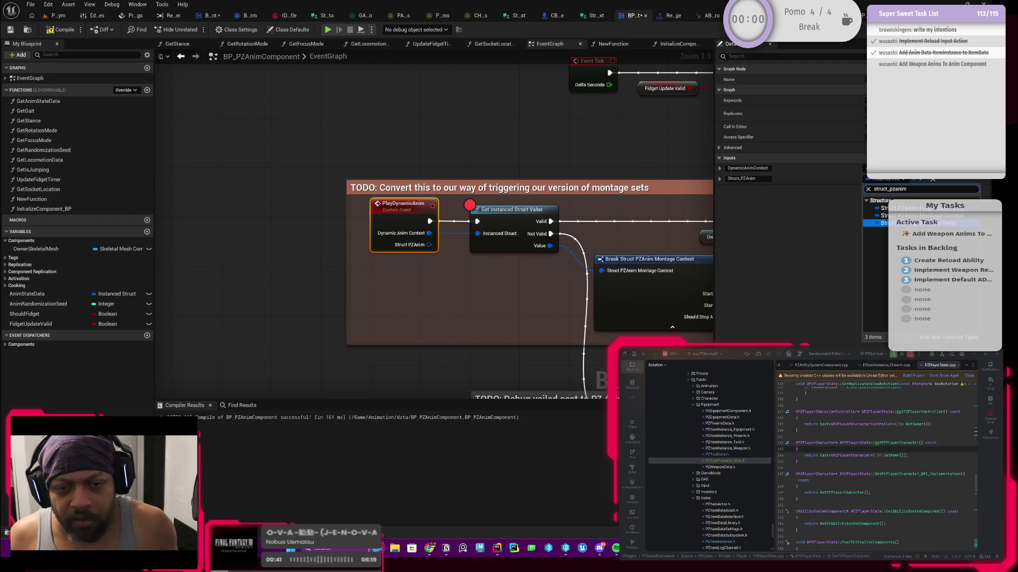
pyautogui.click(912, 215)
pyautogui.click(765, 179)
pyautogui.write('CO')
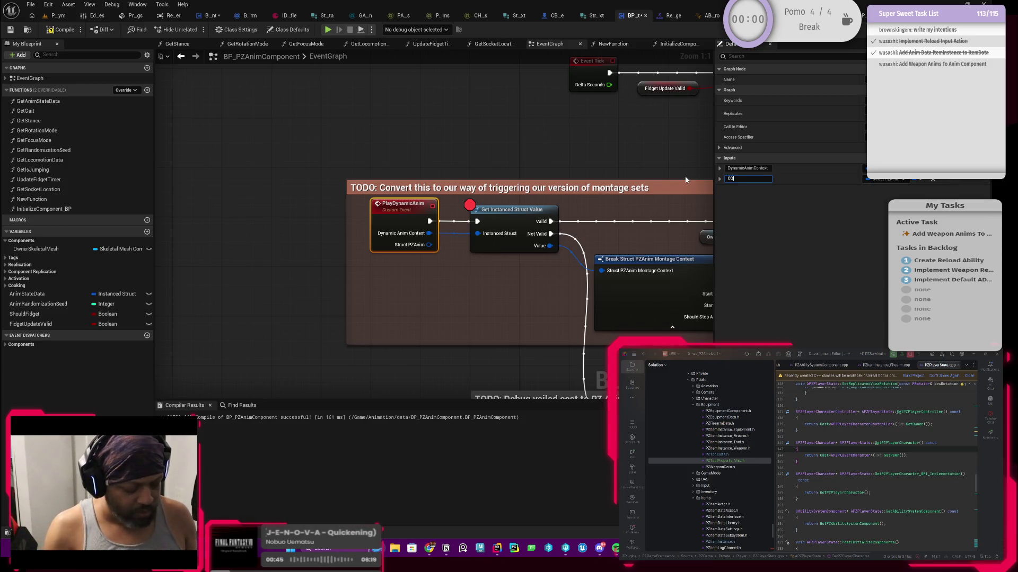
pyautogui.write('ntext')
pyautogui.press('Return')
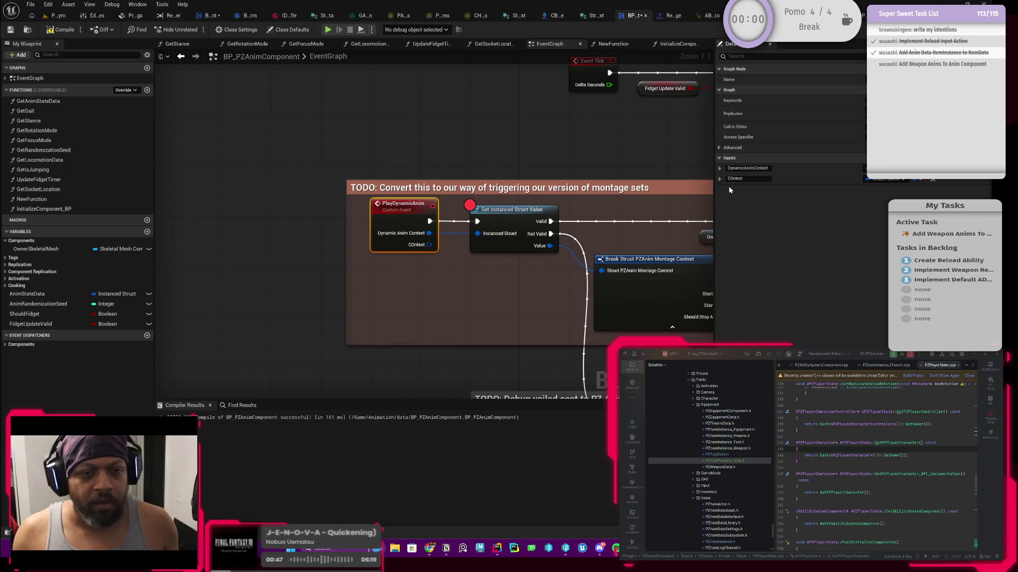
# - Wire COntext into Break Struct, route the event straight to Play Montage, and compile
pyautogui.moveTo(331, 242)
pyautogui.mouseDown()
pyautogui.moveTo(478, 285)
pyautogui.moveTo(504, 268)
pyautogui.mouseUp()
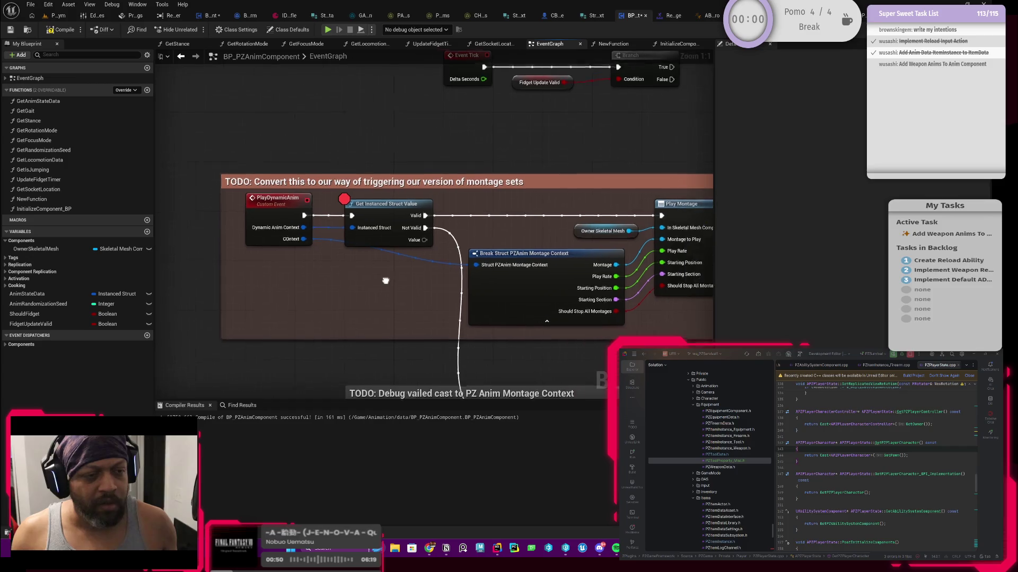
pyautogui.moveTo(293, 213); pyautogui.dragTo(653, 216)
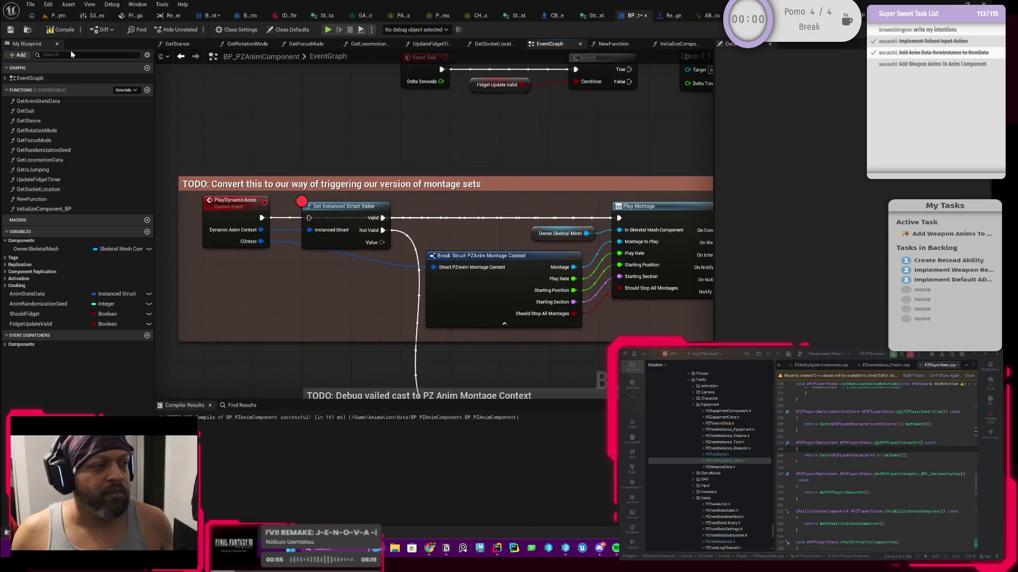
pyautogui.press('F7')
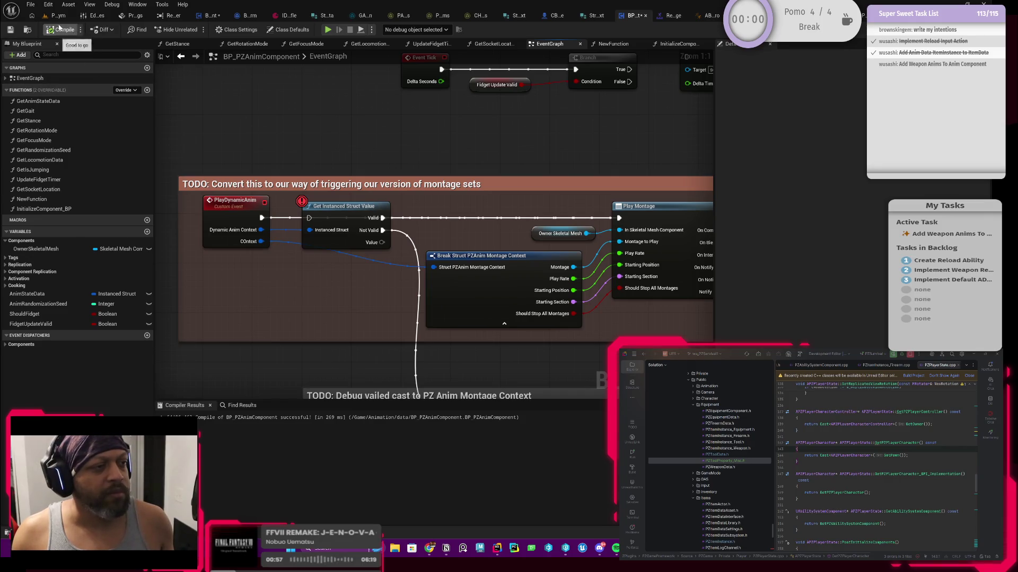
# - Connect Make Struct PZAnim Montage Context's output to Play Dynamic Anim's COntext pin and compile
pyautogui.click(206, 15)
pyautogui.scroll(2, 524, 286)
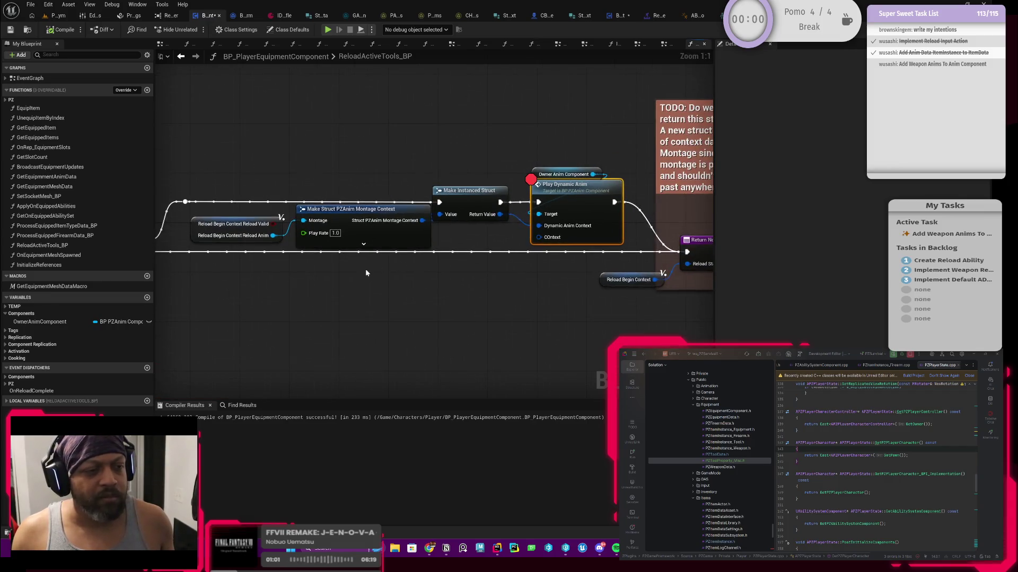
pyautogui.moveTo(434, 218)
pyautogui.mouseDown()
pyautogui.moveTo(587, 253)
pyautogui.moveTo(552, 241)
pyautogui.mouseUp()
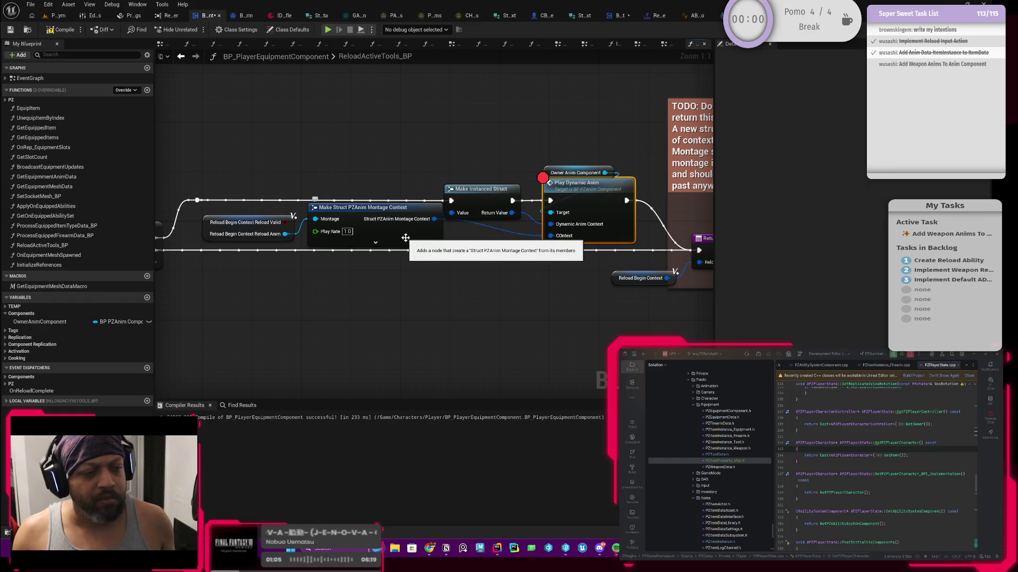
pyautogui.click(431, 233)
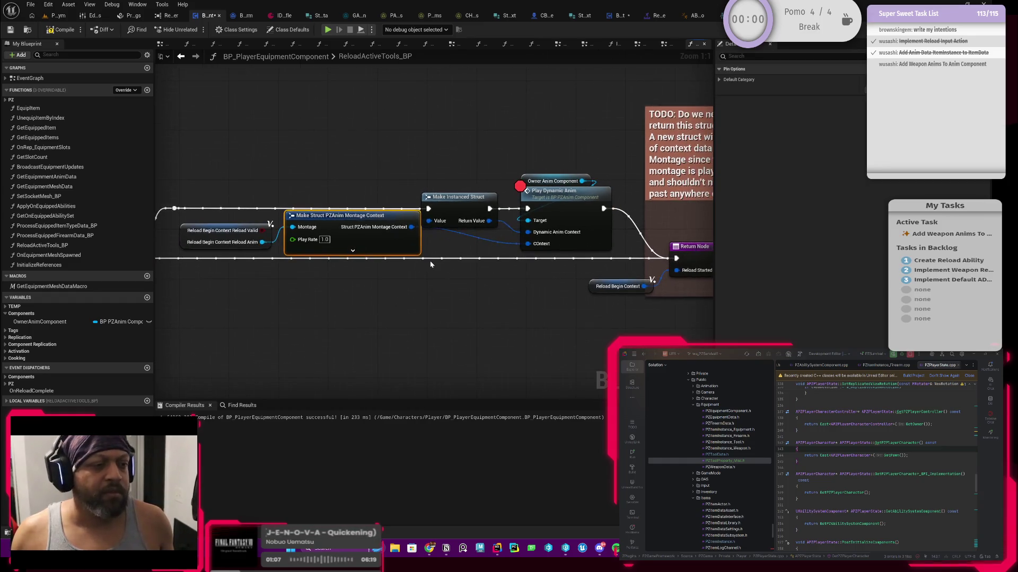
pyautogui.click(64, 28)
pyautogui.click(59, 17)
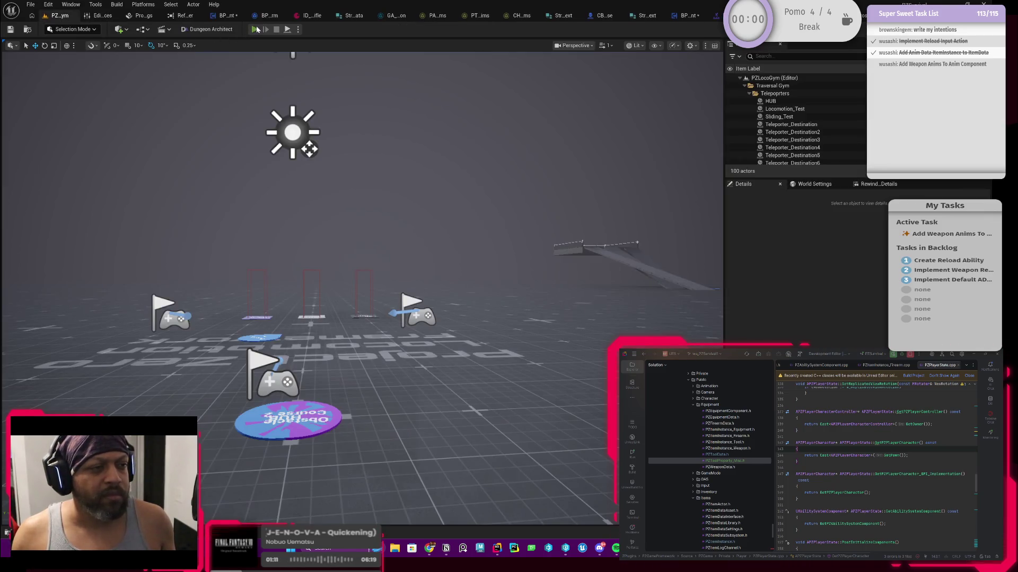
# - Play-test, equip the rifle, reload past the breakpoint, and open the PlayDynamicAnim event
pyautogui.click(255, 29)
pyautogui.press('i')
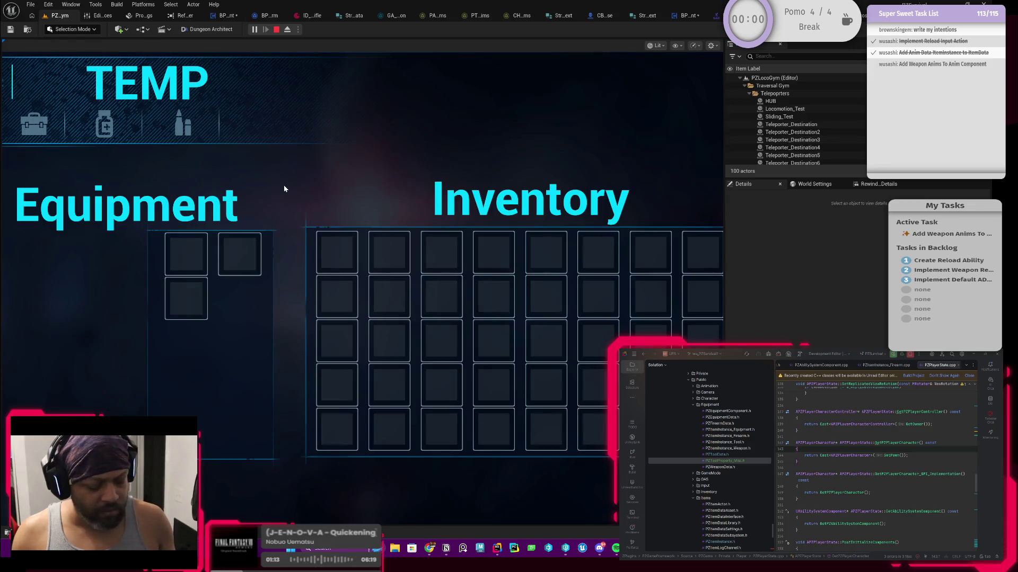
pyautogui.click(339, 253)
pyautogui.press('i')
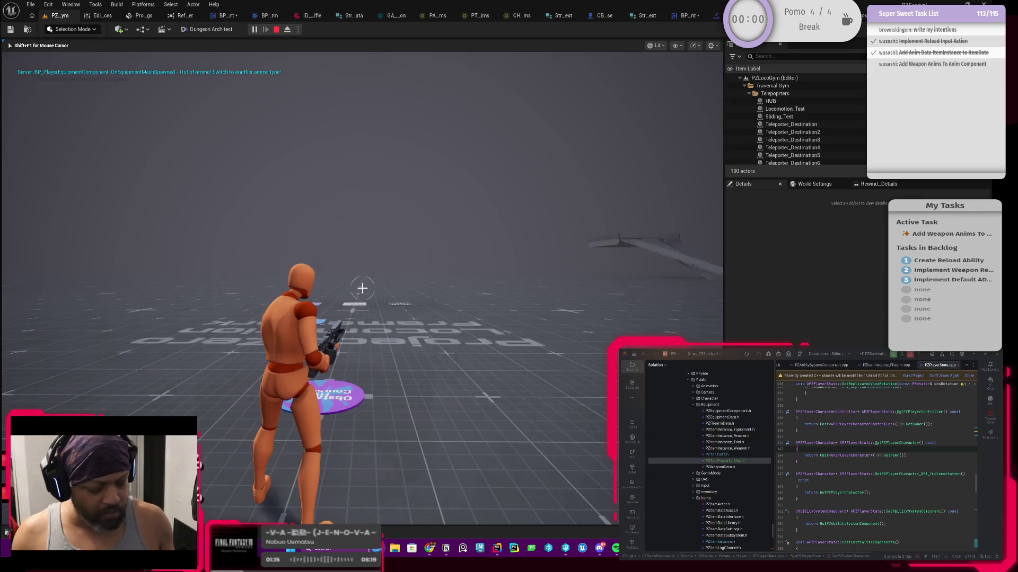
pyautogui.press('r')
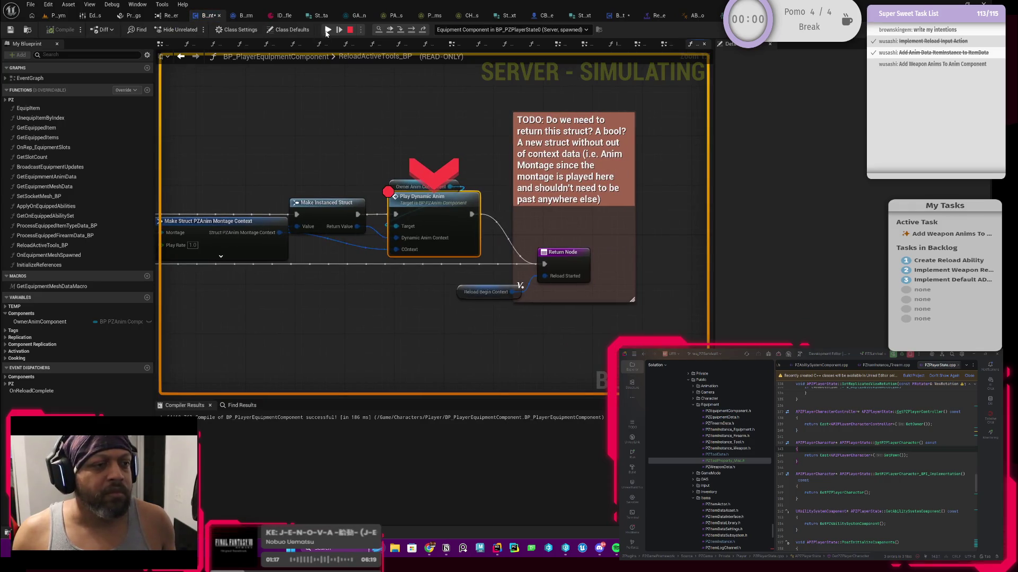
pyautogui.click(327, 30)
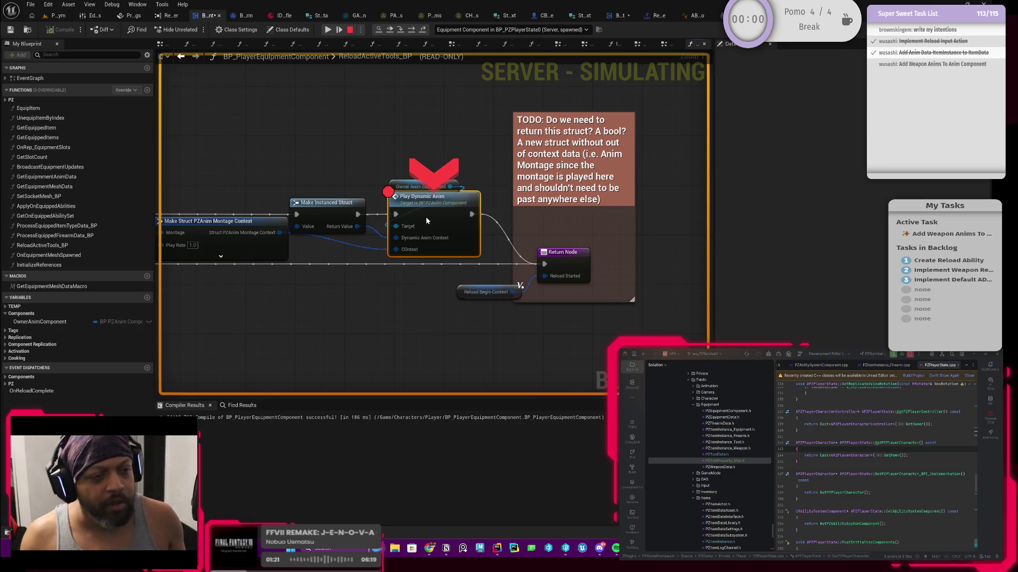
pyautogui.doubleClick(442, 210)
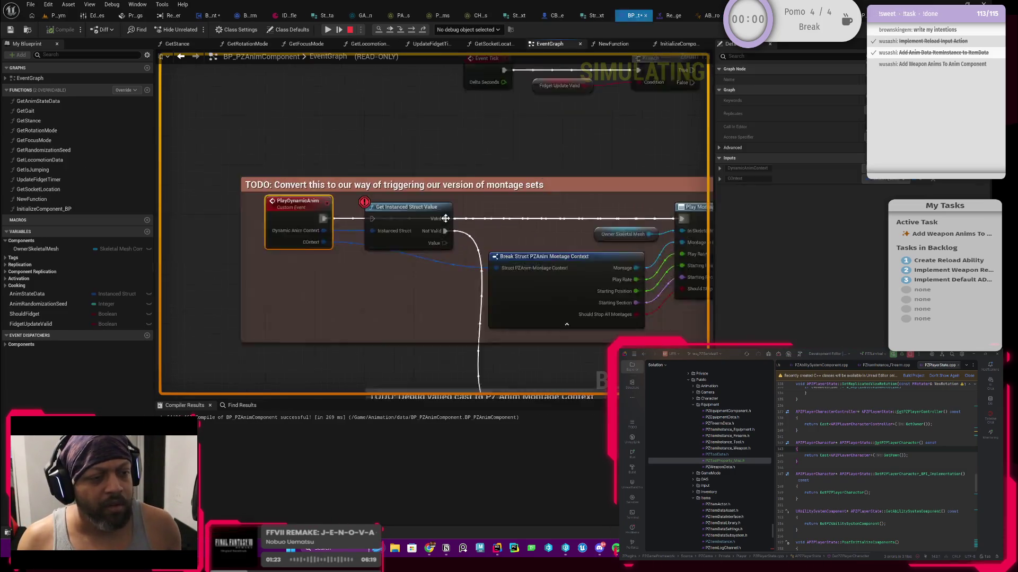
# - Add a breakpoint on the Play Montage node
pyautogui.moveTo(406, 208); pyautogui.dragTo(162, 203)
pyautogui.rightClick(469, 201)
pyautogui.click(492, 268)
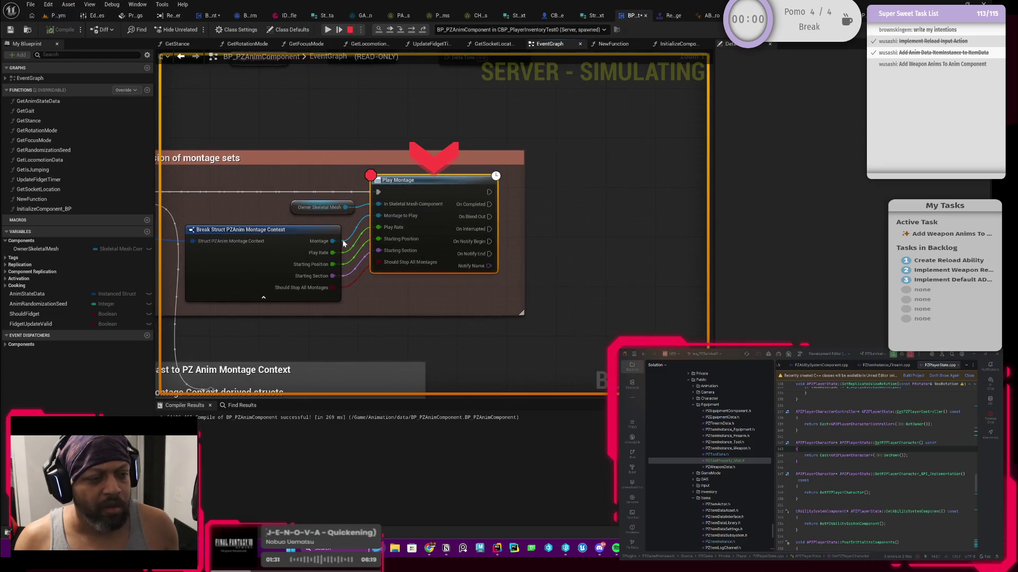
# - Inspect the montage context debug values on Get Instanced Struct Value and Break Struct
pyautogui.moveTo(295, 221); pyautogui.dragTo(365, 223)
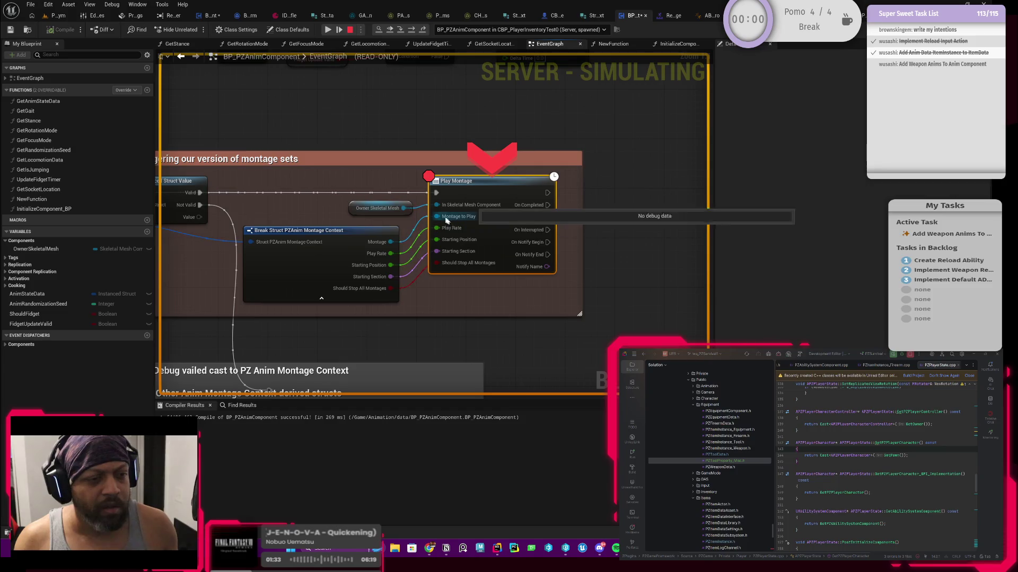
pyautogui.moveTo(436, 205)
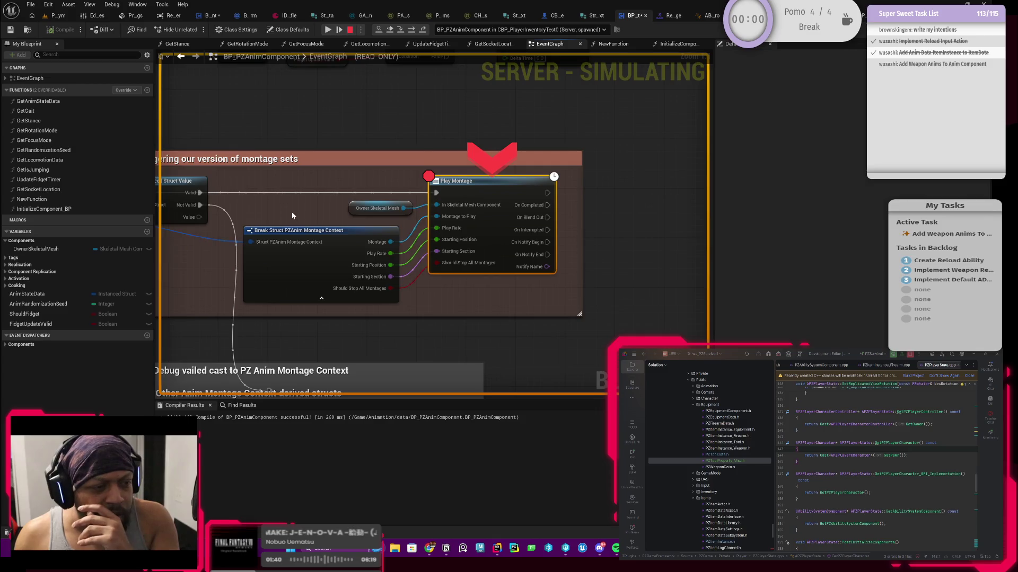
pyautogui.moveTo(294, 216); pyautogui.dragTo(452, 208)
pyautogui.moveTo(278, 237); pyautogui.dragTo(284, 234)
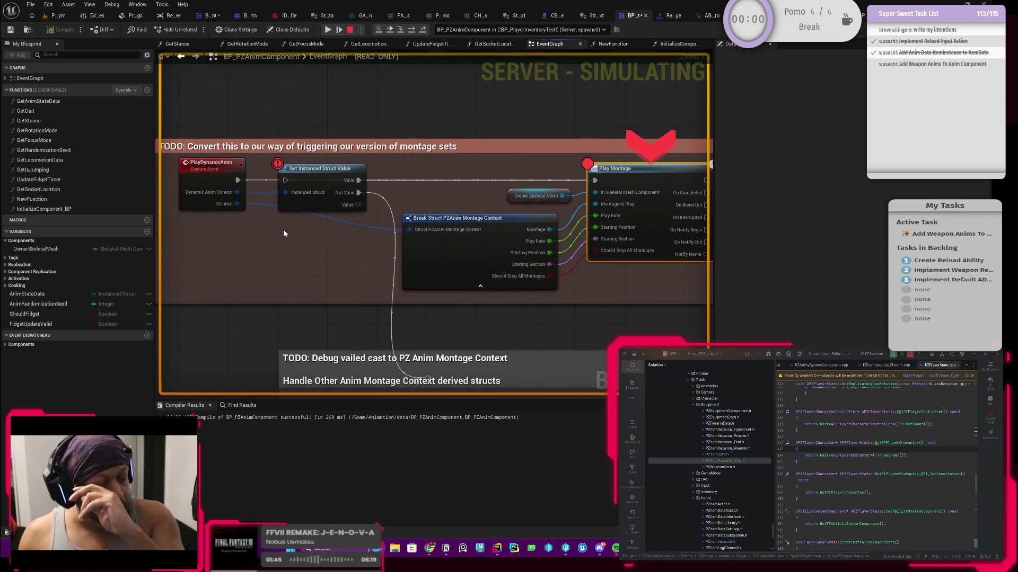
pyautogui.click(451, 243)
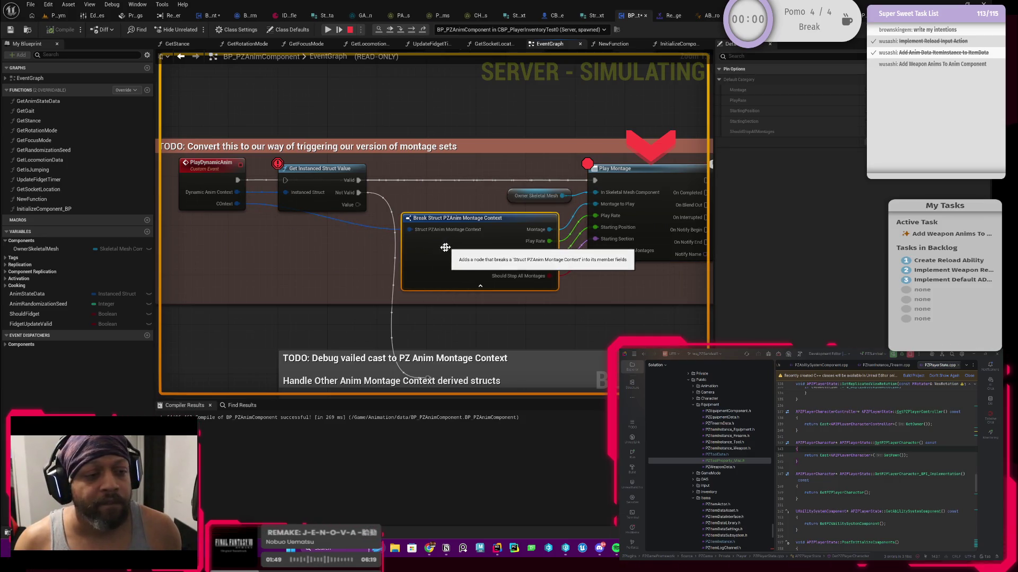
pyautogui.moveTo(408, 229)
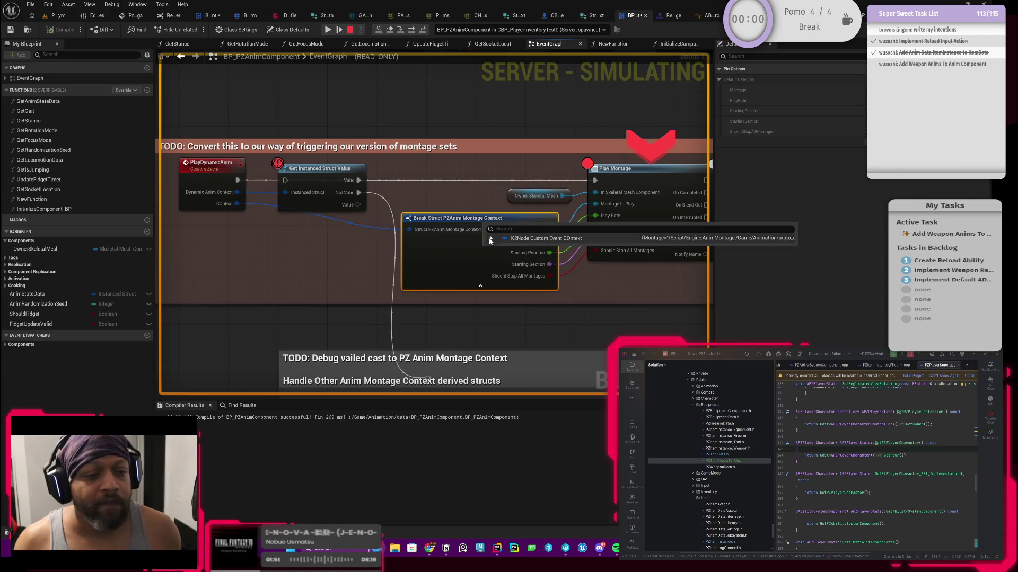
pyautogui.click(490, 239)
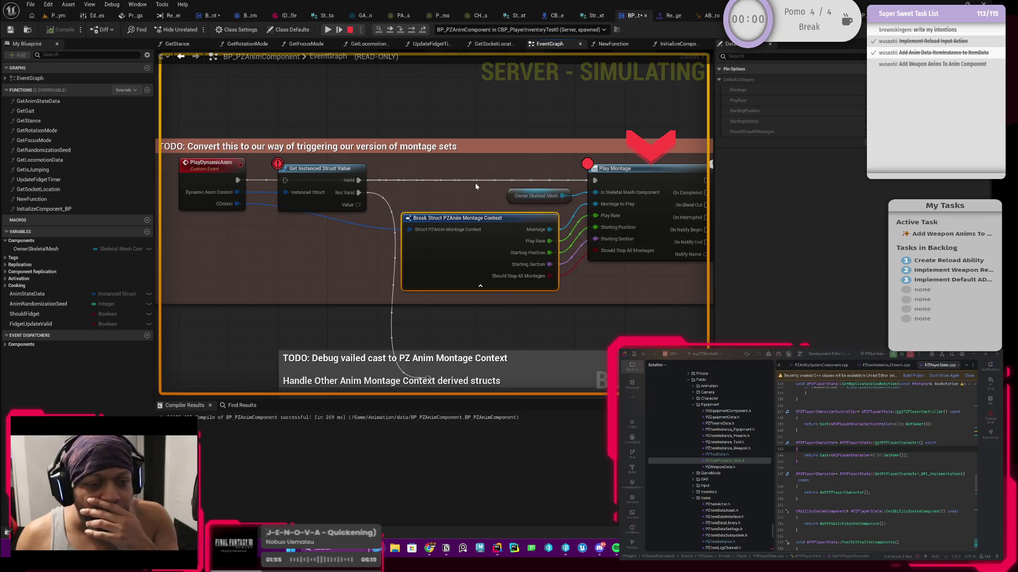
pyautogui.moveTo(475, 182); pyautogui.dragTo(363, 202)
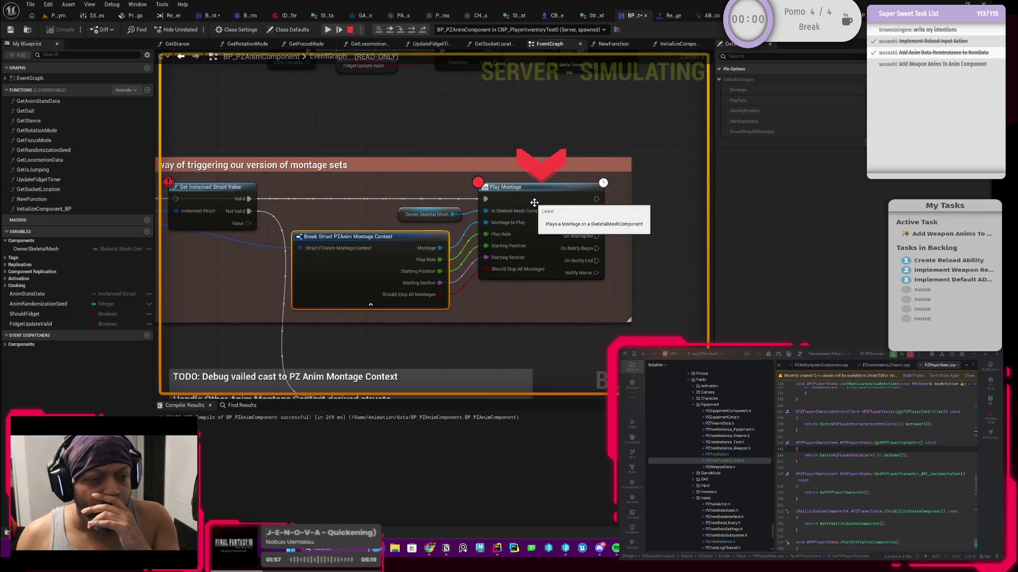
pyautogui.moveTo(159, 212); pyautogui.dragTo(303, 216)
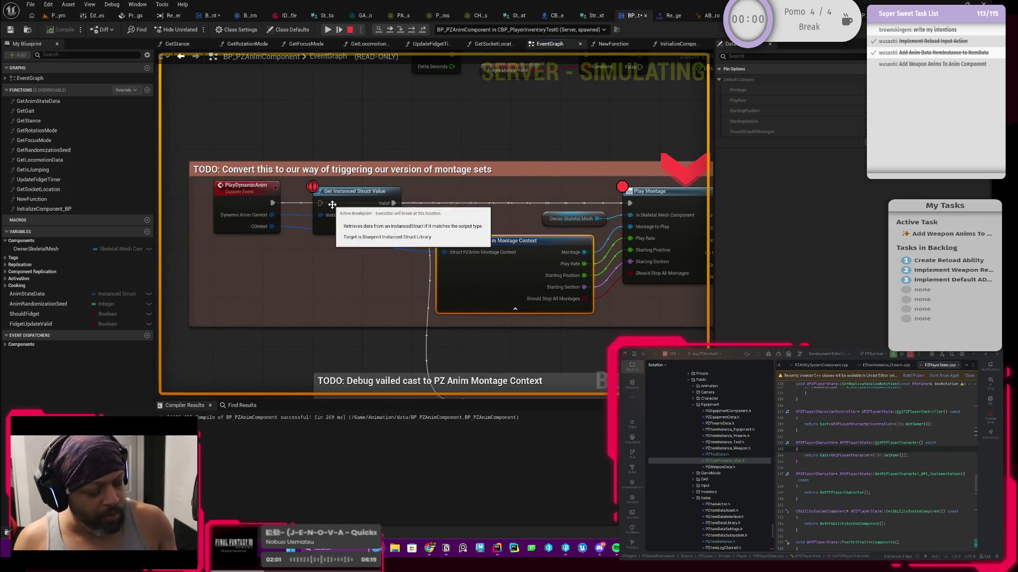
# - Stop the simulation and wire PlayDynamicAnim's execution output into Get Instanced Struct Value
pyautogui.press('Escape')
pyautogui.moveTo(272, 204); pyautogui.dragTo(320, 203)
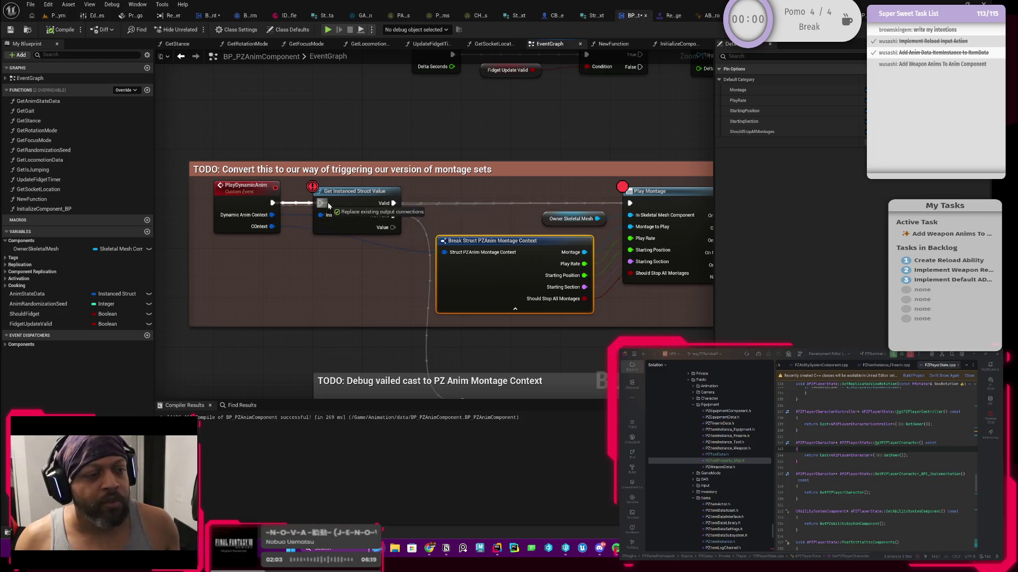
pyautogui.moveTo(394, 215)
pyautogui.mouseDown()
pyautogui.moveTo(353, 216)
pyautogui.moveTo(390, 210)
pyautogui.moveTo(380, 209)
pyautogui.moveTo(364, 241)
pyautogui.moveTo(369, 256)
pyautogui.moveTo(382, 252)
pyautogui.mouseUp()
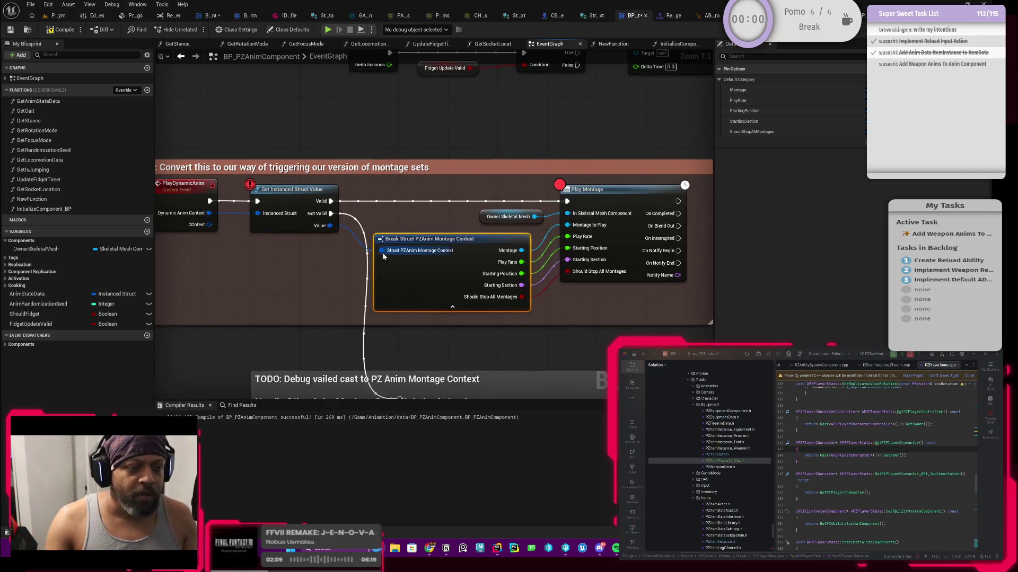
# - Recompile, remove Get Instanced Struct Value's breakpoint, and start playing in the level editor
pyautogui.click(62, 30)
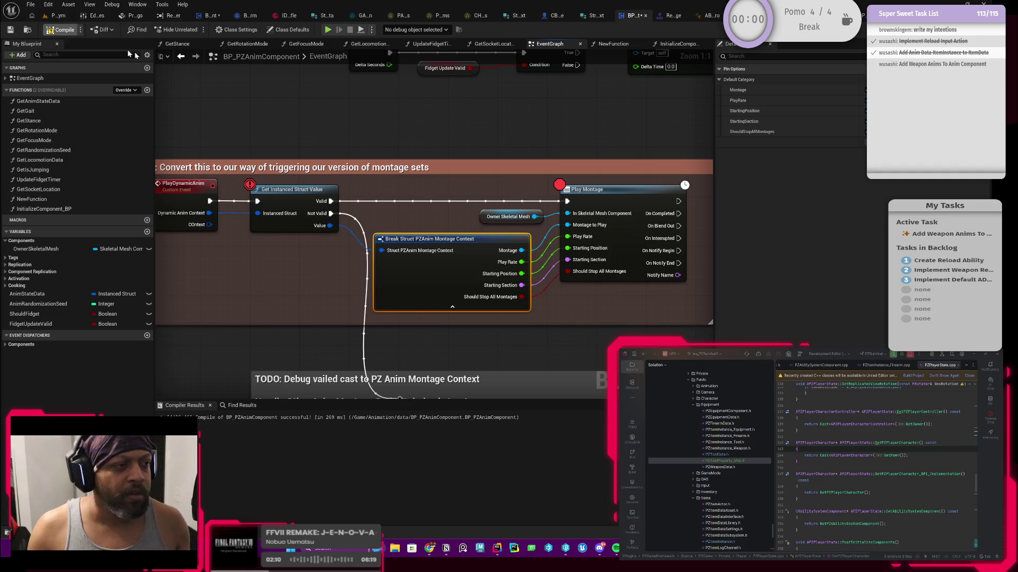
pyautogui.rightClick(291, 201)
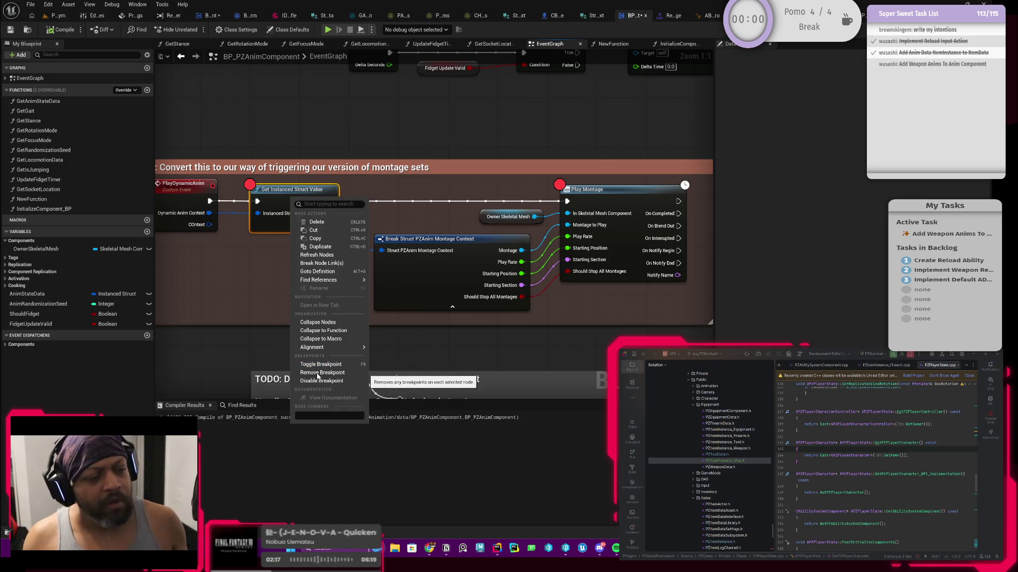
pyautogui.click(215, 320)
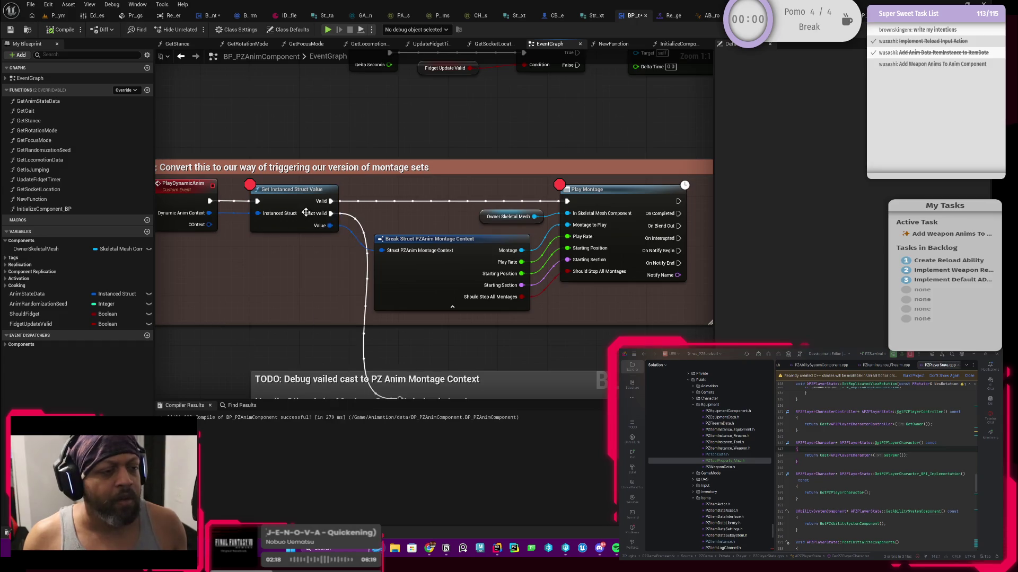
pyautogui.rightClick(289, 201)
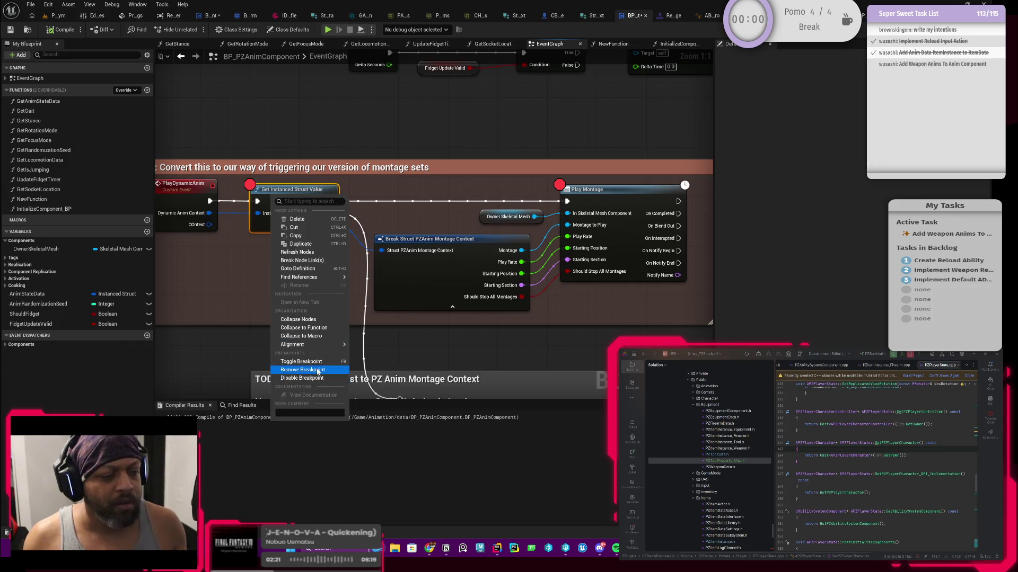
pyautogui.click(318, 369)
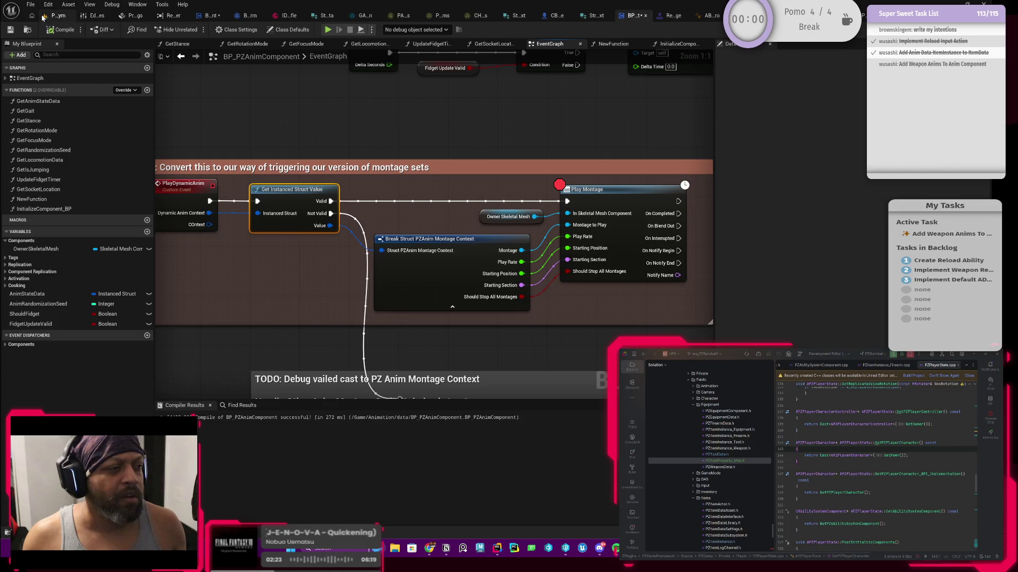
pyautogui.click(45, 17)
pyautogui.click(254, 30)
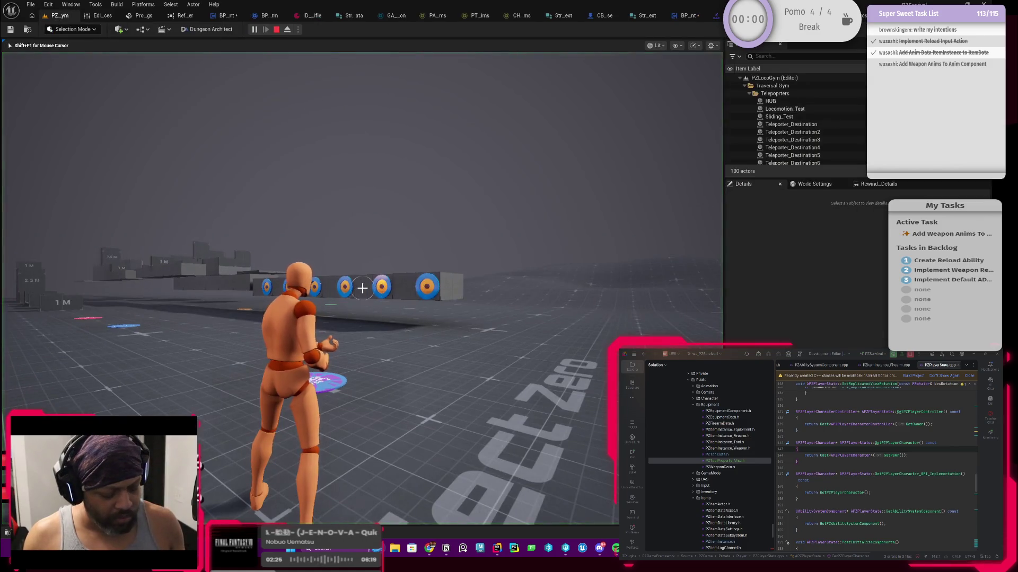
# - Trigger a reload in-game and continue from Play Dynamic Anim to the Play Montage breakpoint
pyautogui.press('i')
pyautogui.press('i')
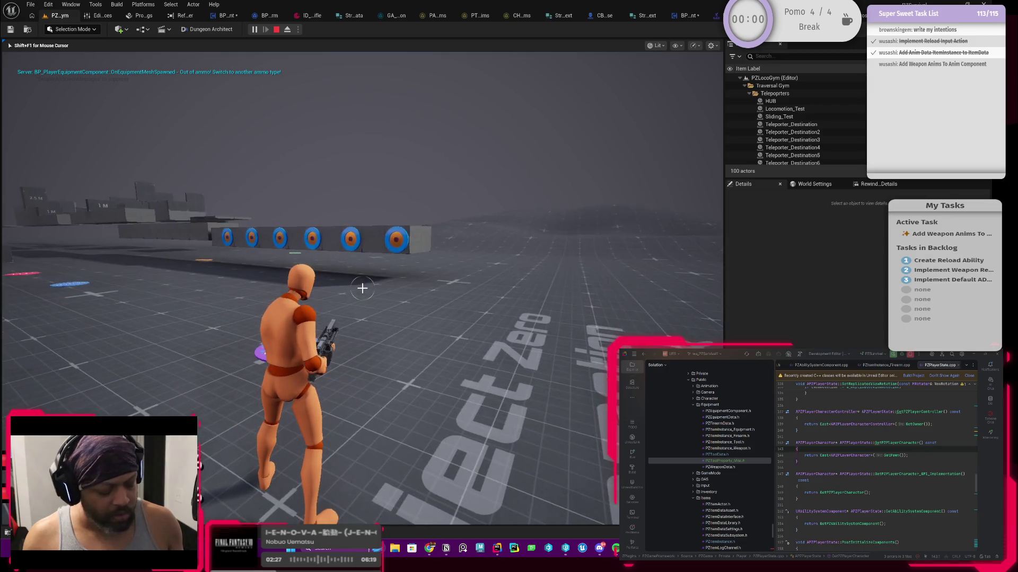
pyautogui.press('r')
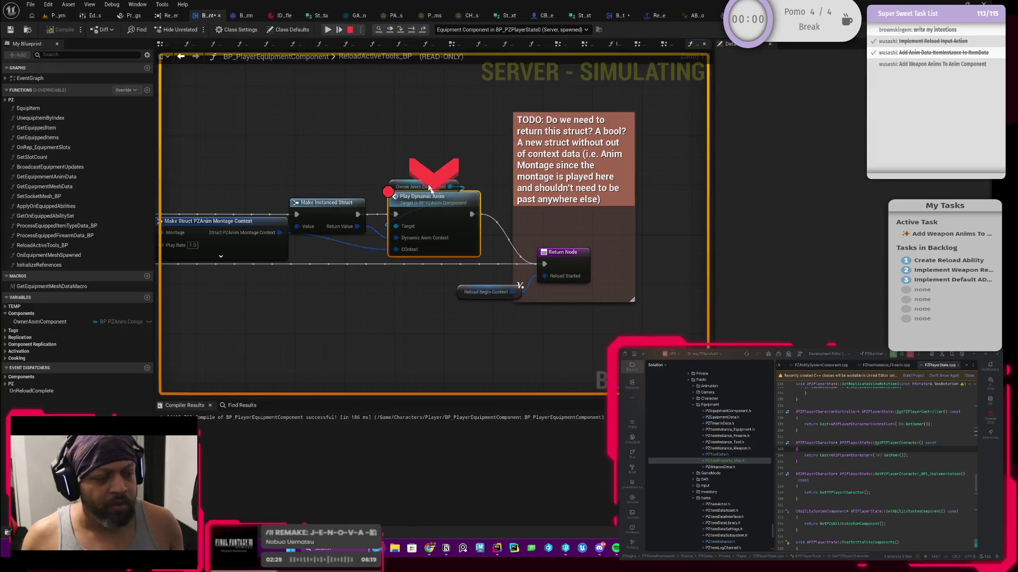
pyautogui.rightClick(427, 211)
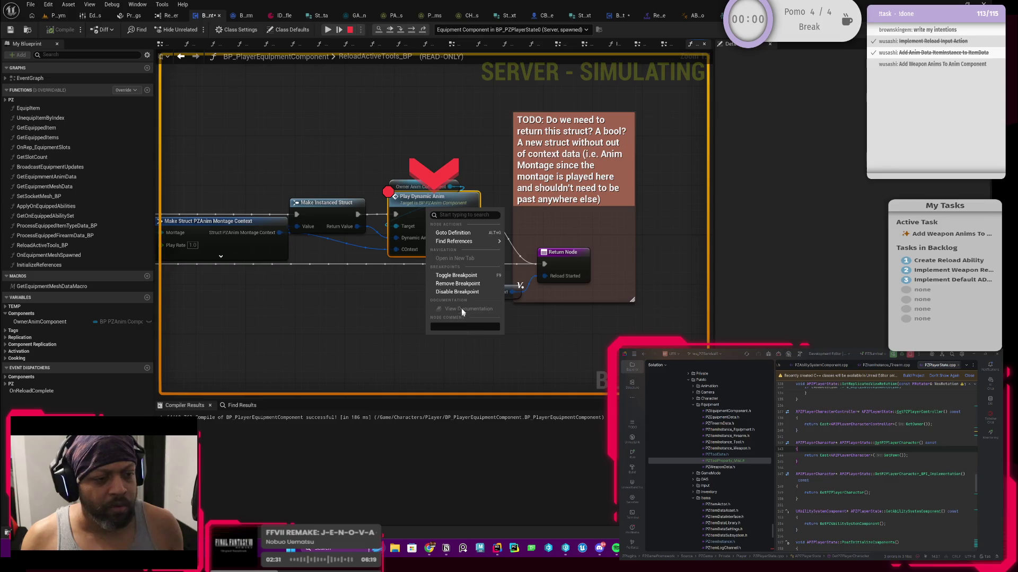
pyautogui.click(461, 286)
pyautogui.click(338, 29)
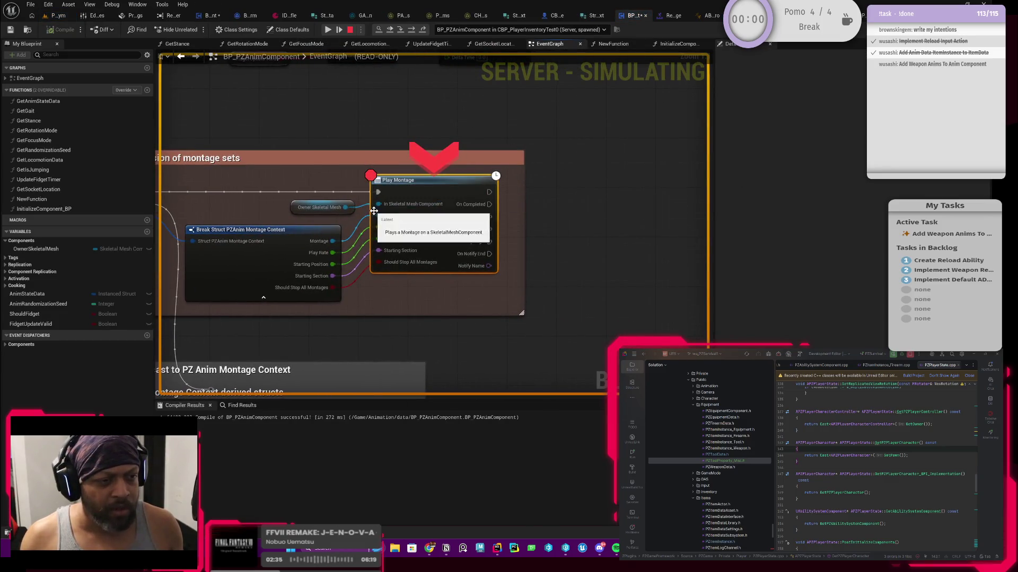
# - Expand the struct debug values to reveal the Reload_Rifle_Hip_Montage Montage properties
pyautogui.moveTo(326, 243)
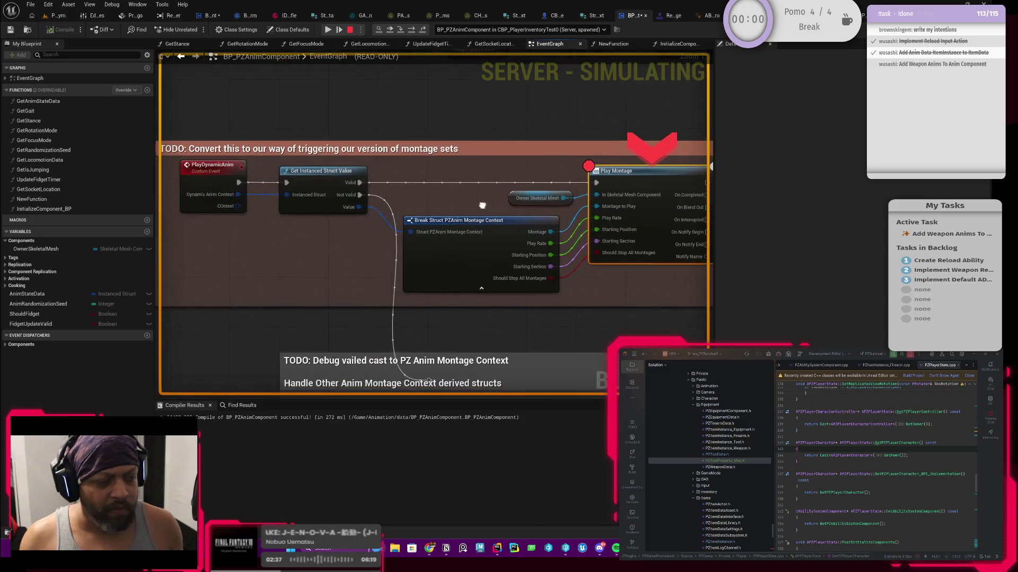
pyautogui.click(373, 216)
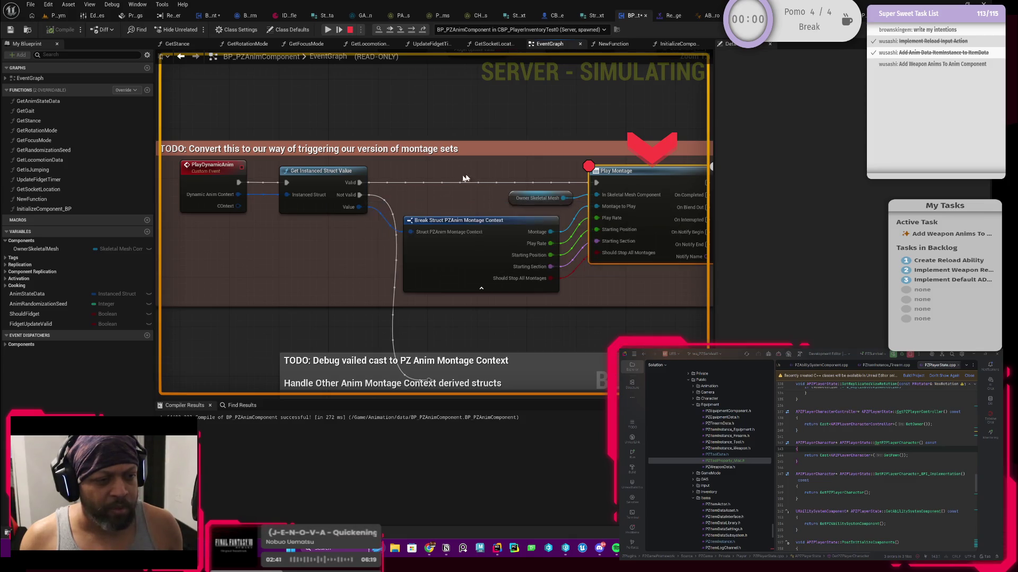
pyautogui.moveTo(474, 170); pyautogui.dragTo(394, 187)
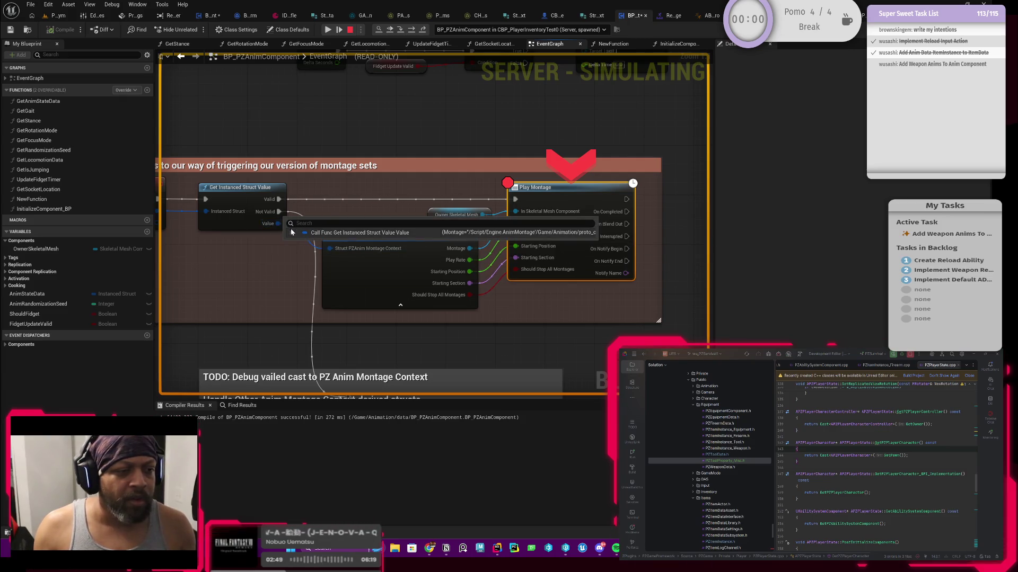
pyautogui.click(291, 234)
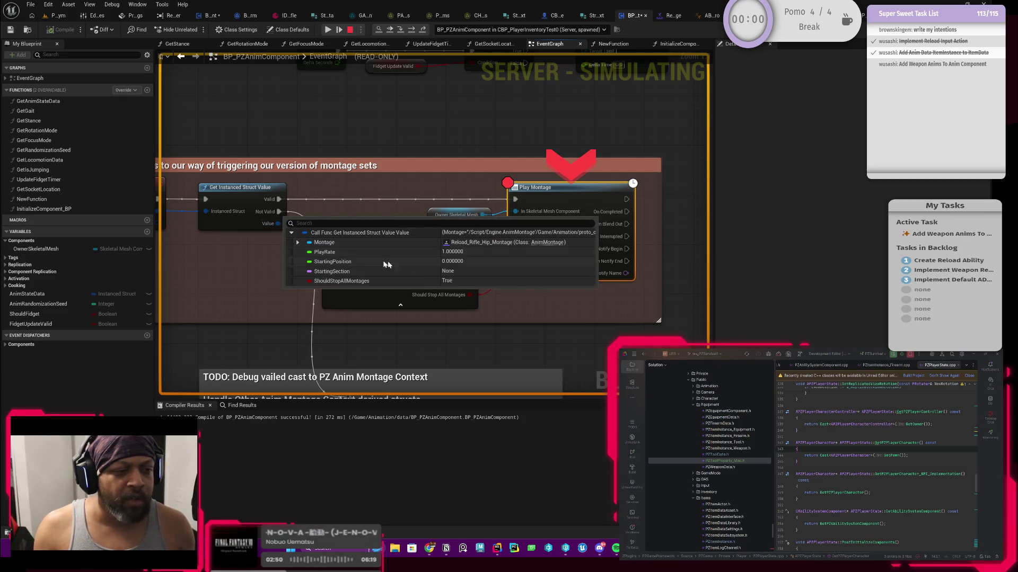
pyautogui.click(538, 247)
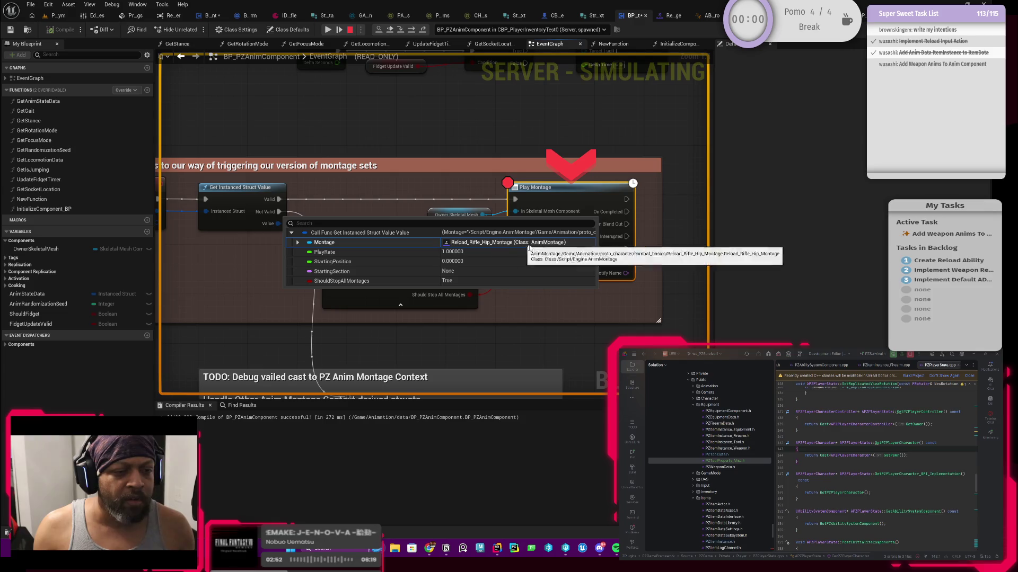
pyautogui.doubleClick(477, 245)
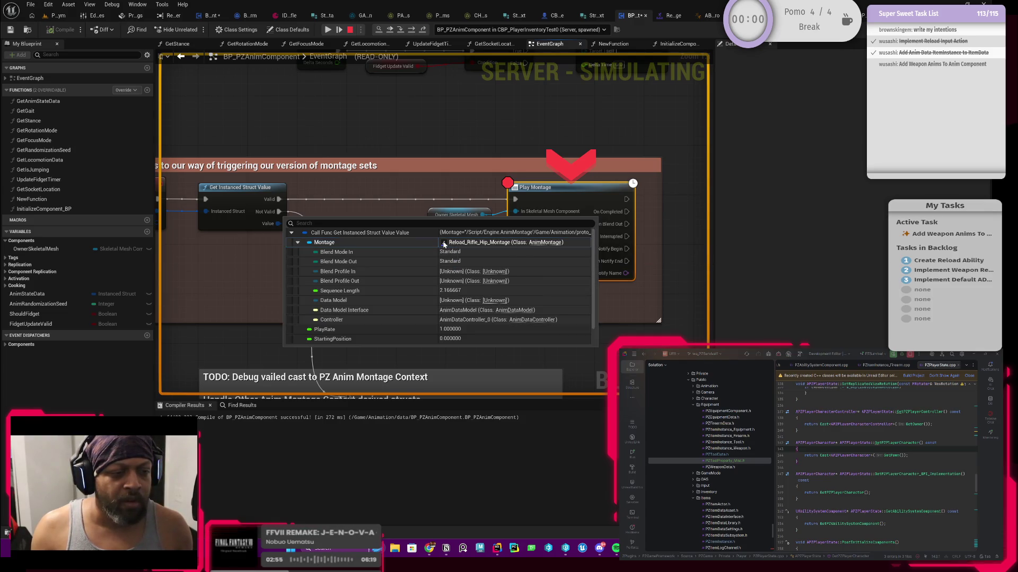
# - Open the Reload_Rifle_Hip_Montage asset from the Montage debug value
pyautogui.rightClick(444, 244)
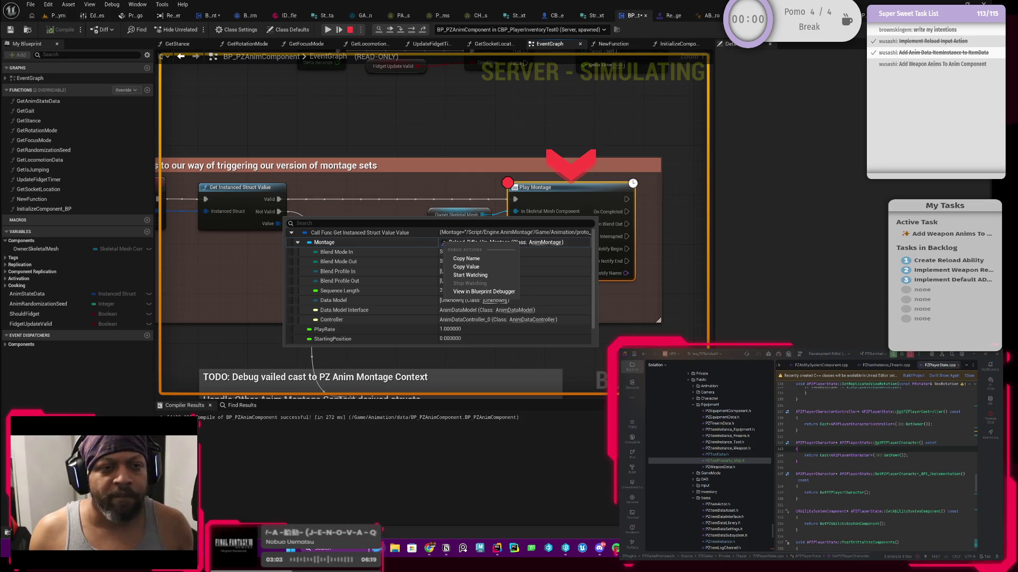
pyautogui.click(469, 242)
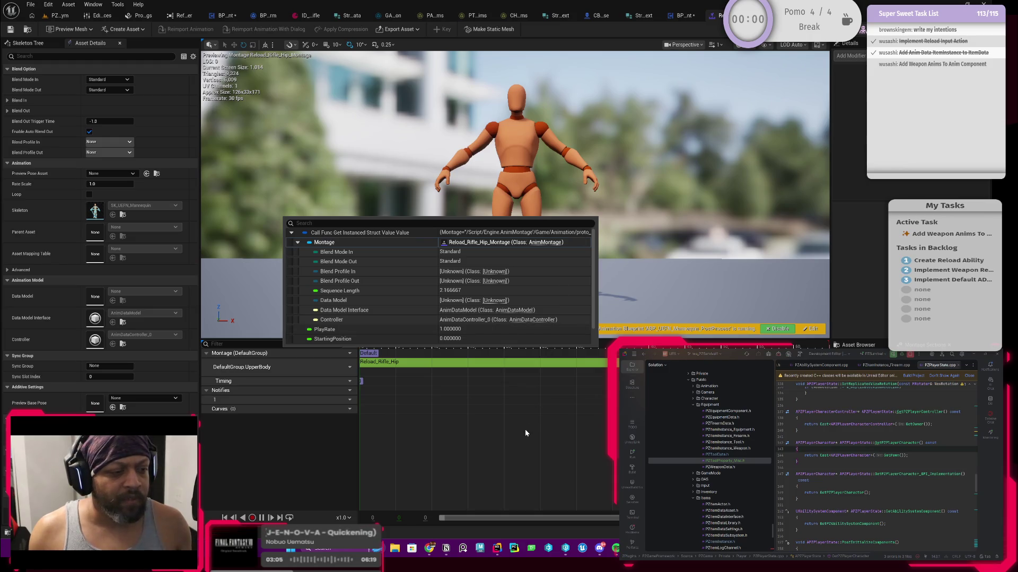
pyautogui.click(347, 365)
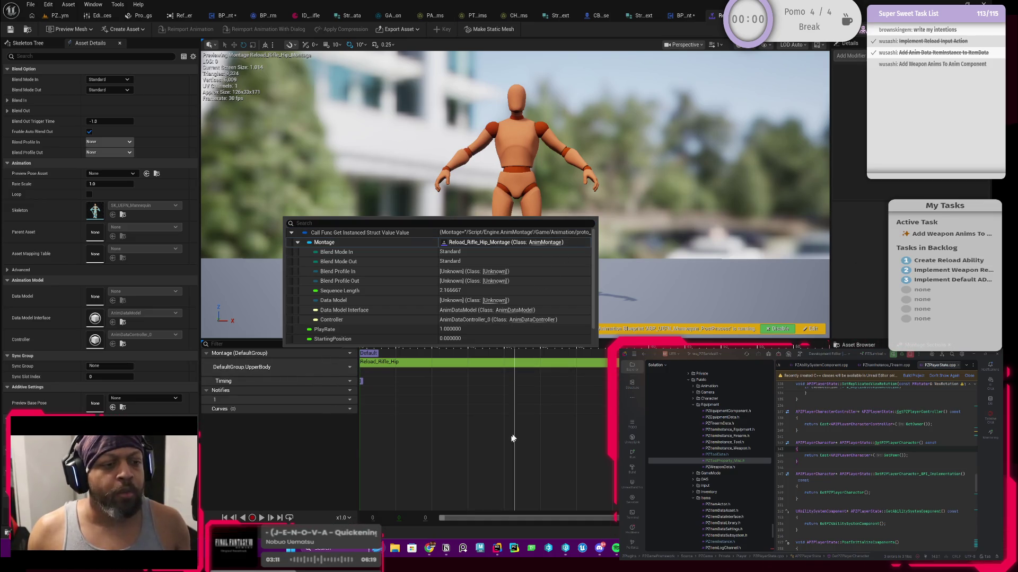
pyautogui.click(713, 15)
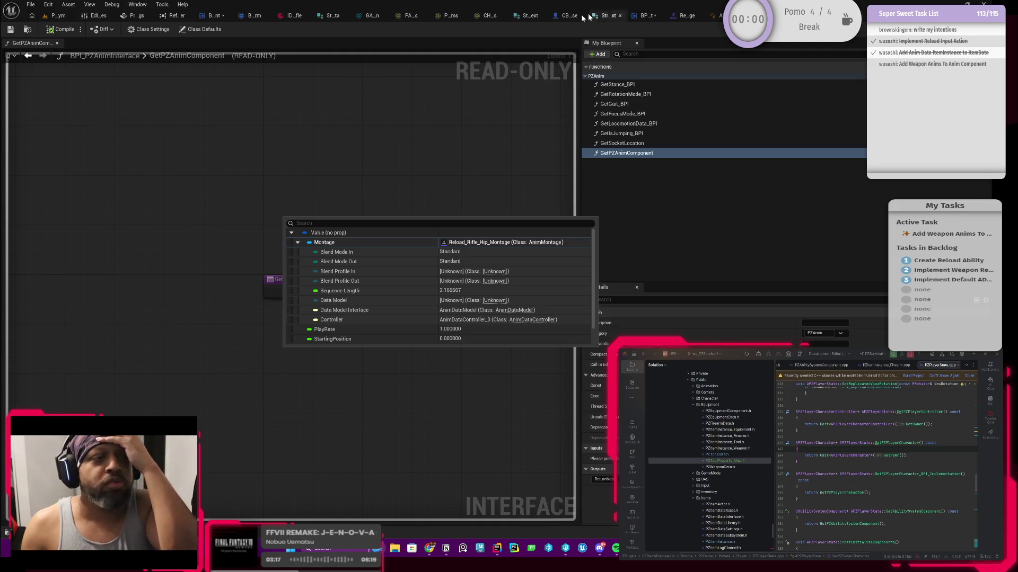
# - Review BeginReload_BP's Load Asset Blocking, cast nodes, Return Node and debug TODO
pyautogui.click(210, 16)
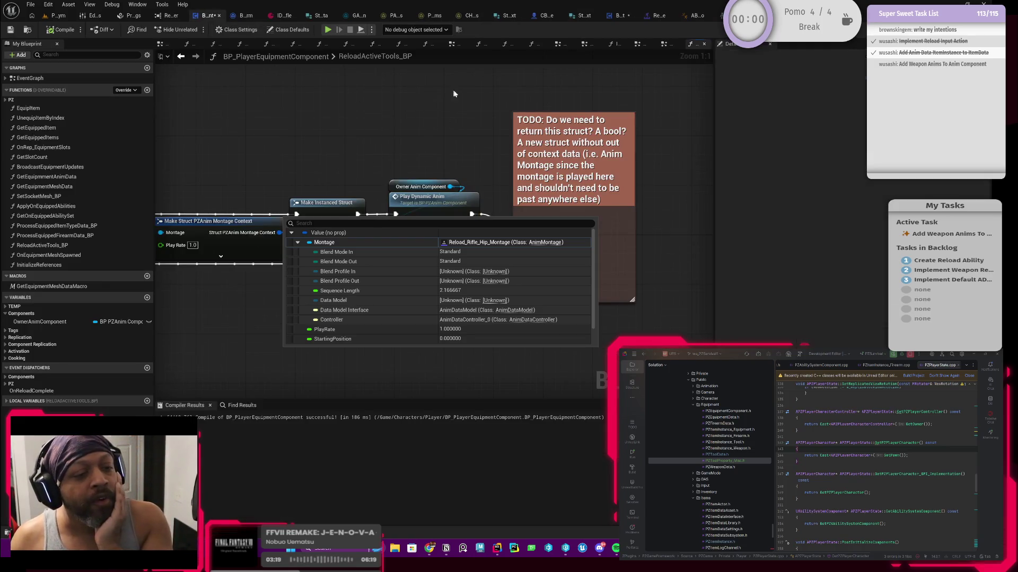
pyautogui.click(237, 20)
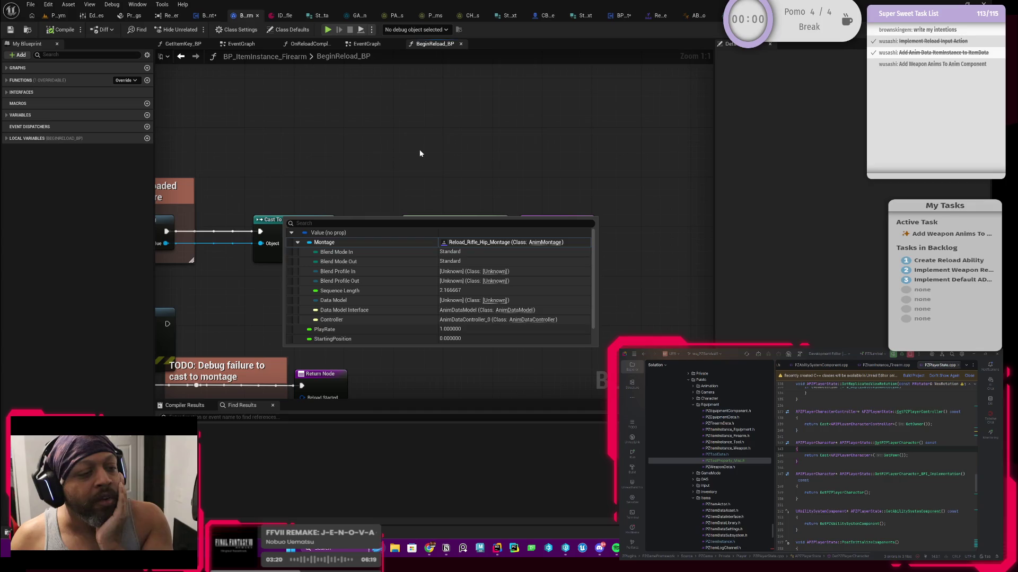
pyautogui.moveTo(384, 152); pyautogui.dragTo(555, 77)
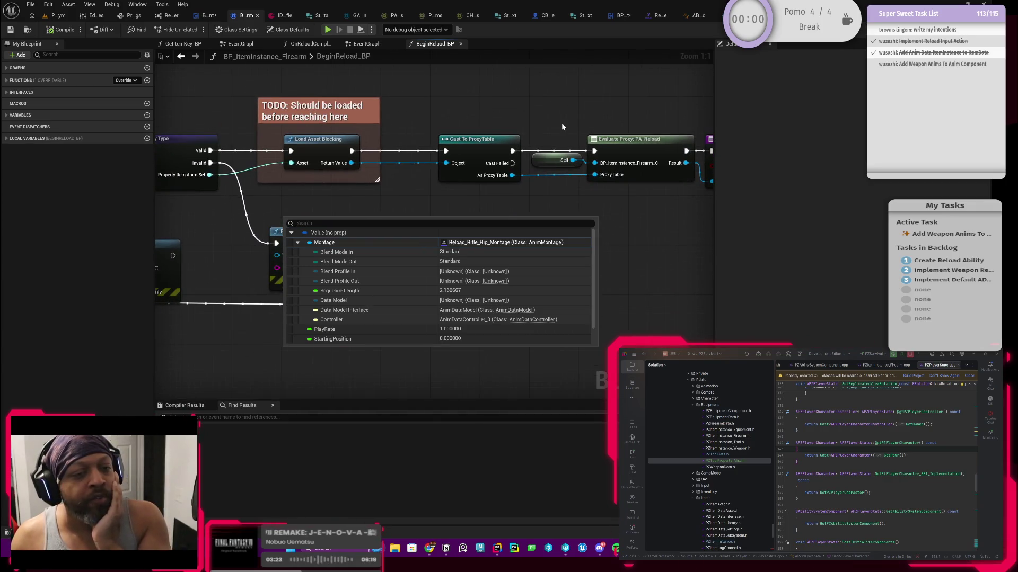
pyautogui.moveTo(561, 123); pyautogui.dragTo(370, 164)
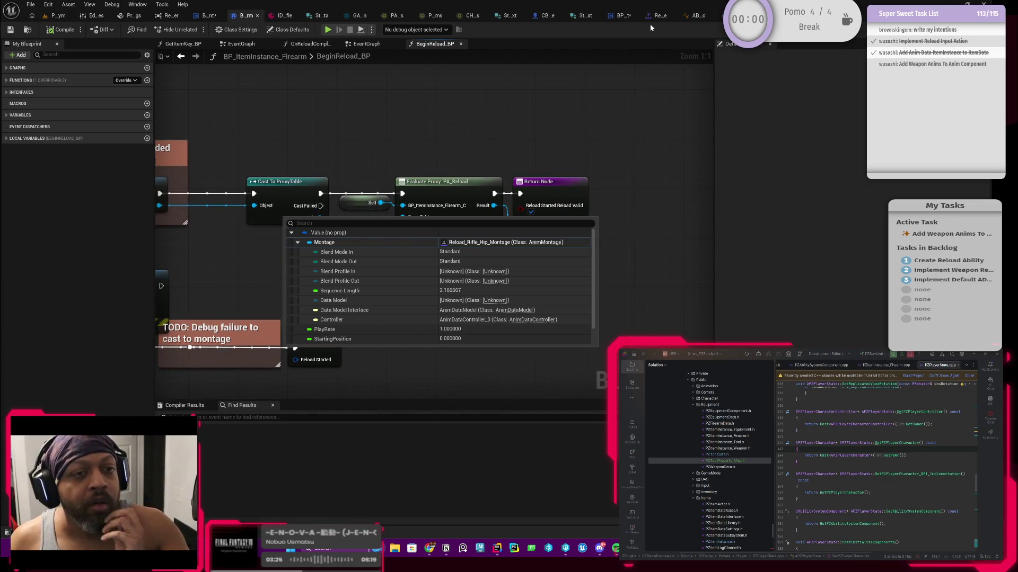
# - Recompile BP_PZAnimComponent, then check the Reload_Rifle_Hip_Montage asset and ABP_UEFN_LocoPro
pyautogui.click(616, 18)
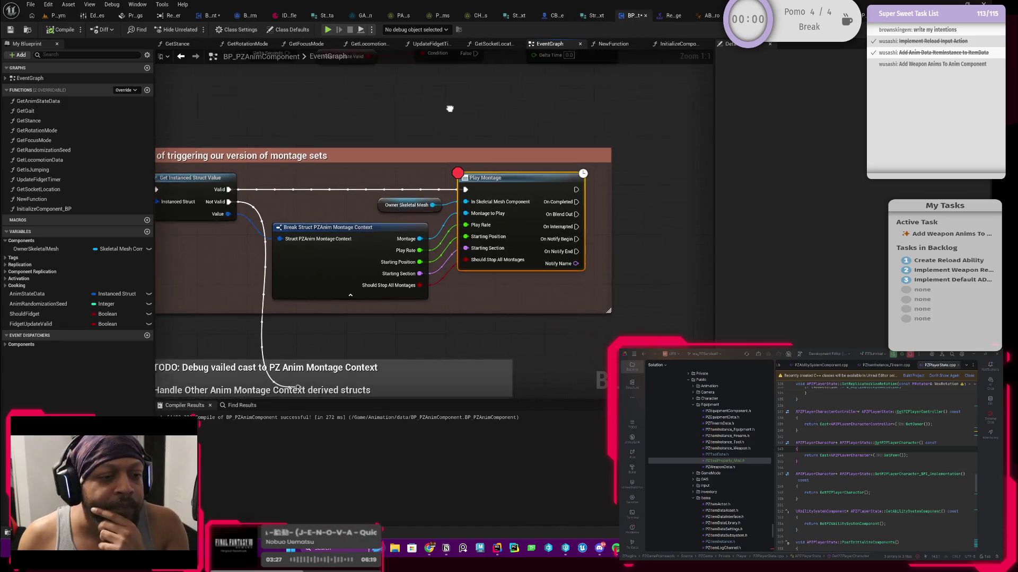
pyautogui.click(62, 30)
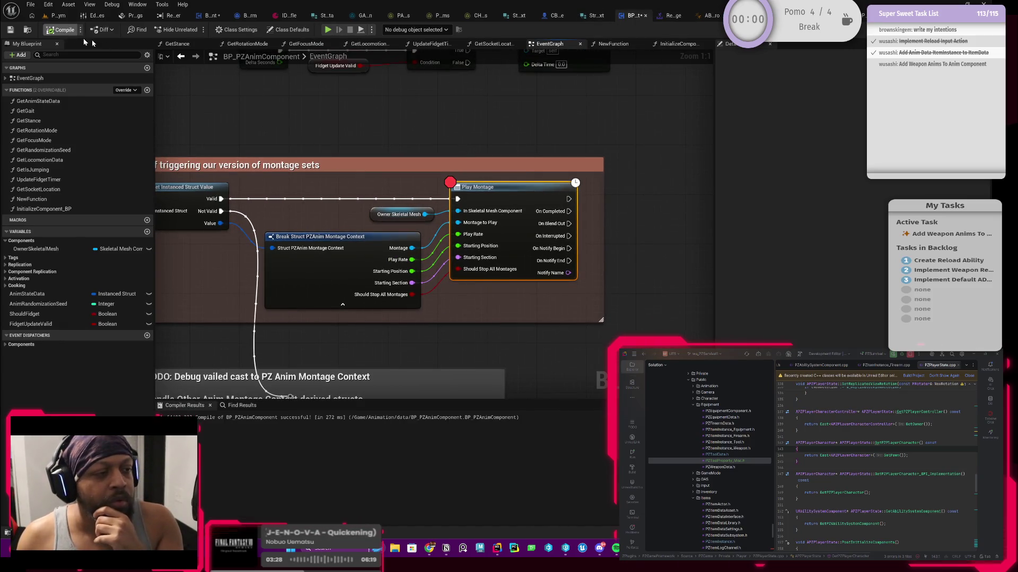
pyautogui.click(672, 19)
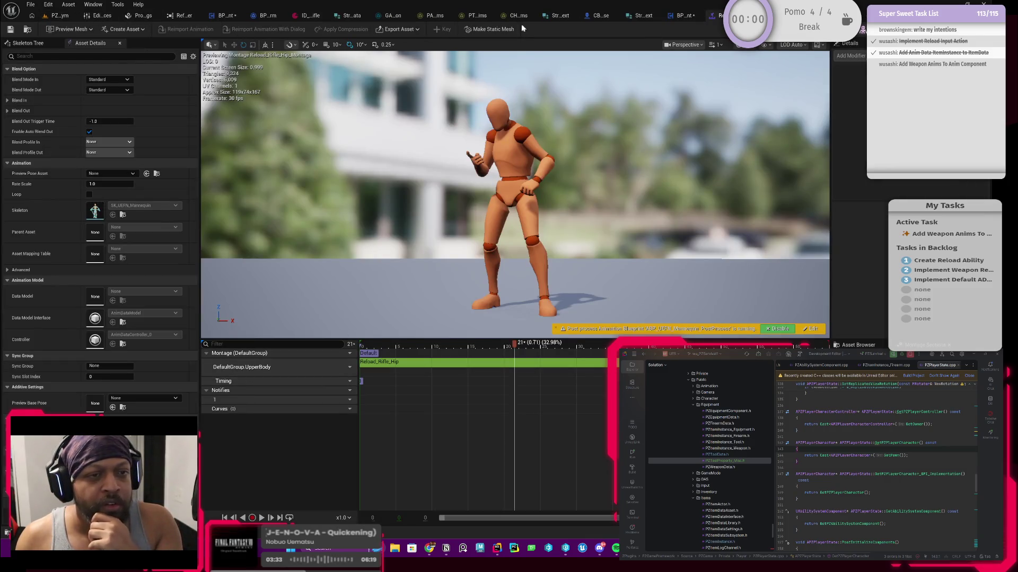
pyautogui.click(715, 16)
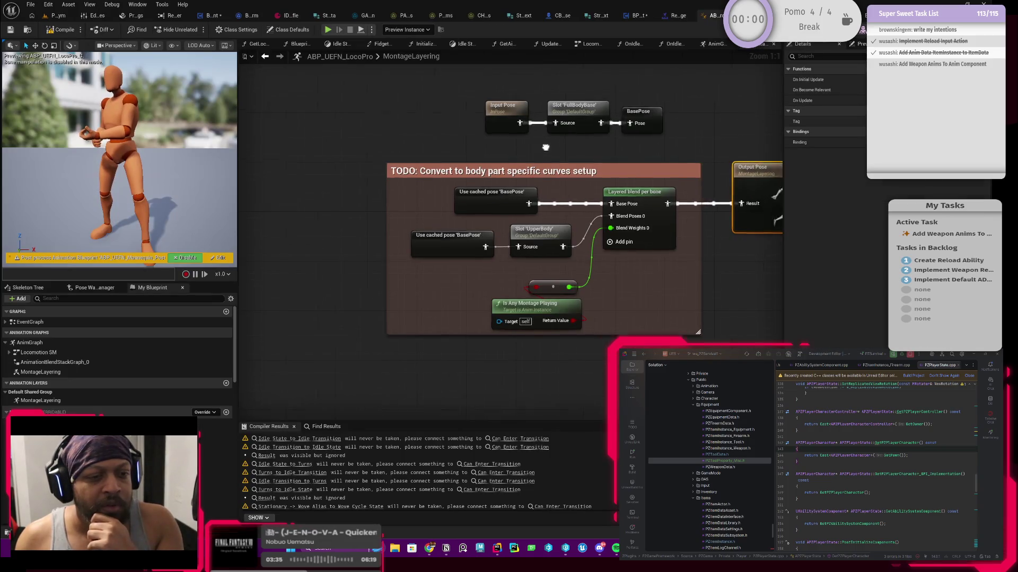
# - Inspect the UpperBody slot, Base Pose pin and Output Pose node, then close ABP_UEFN_LocoPro
pyautogui.click(462, 243)
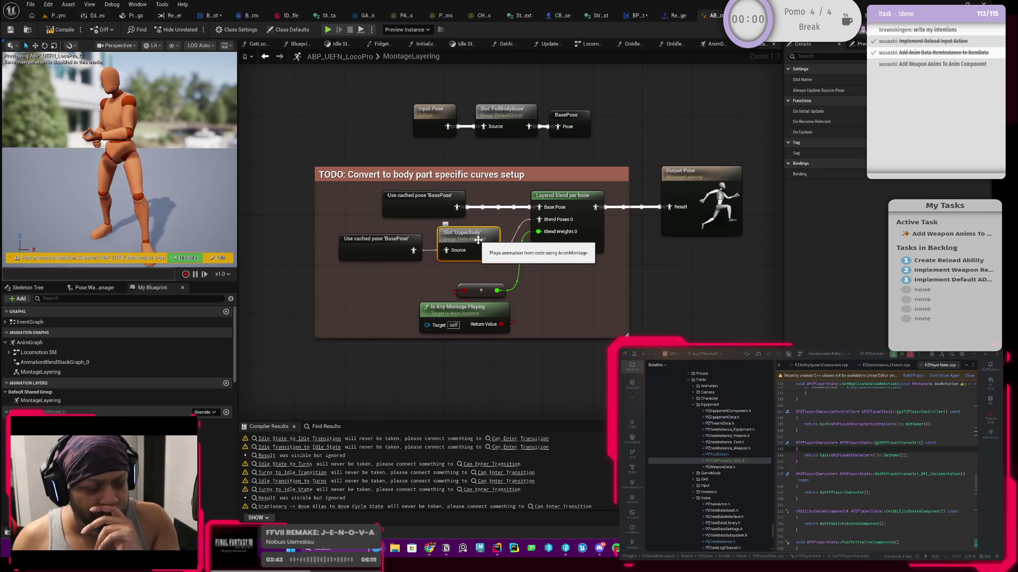
pyautogui.moveTo(478, 240); pyautogui.dragTo(443, 251)
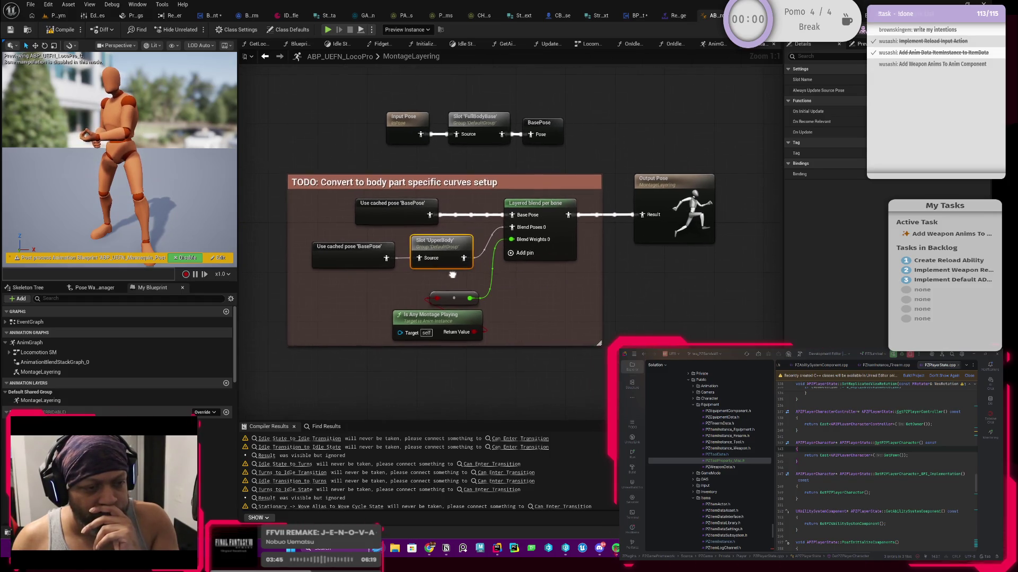
pyautogui.rightClick(444, 251)
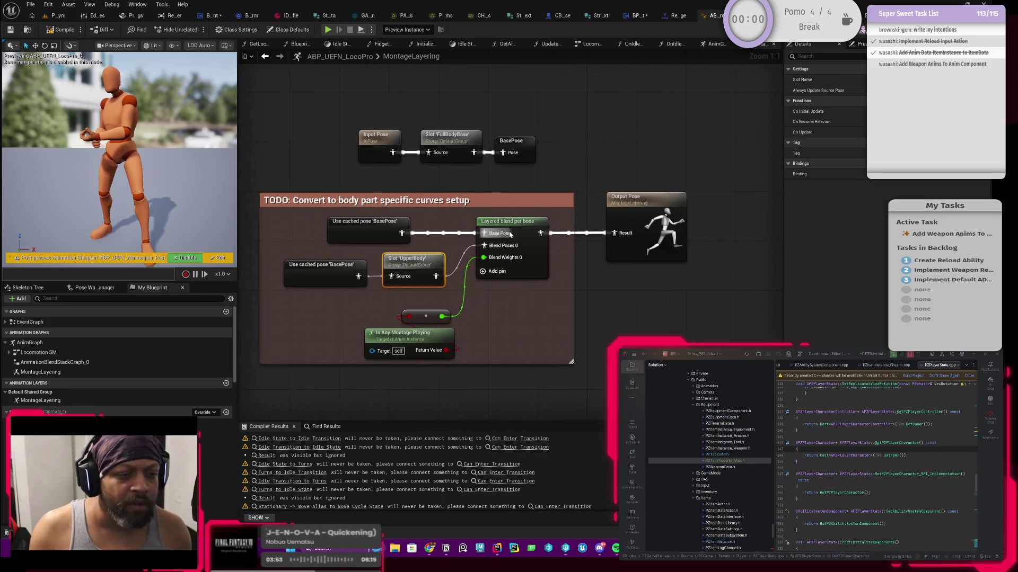
pyautogui.rightClick(510, 234)
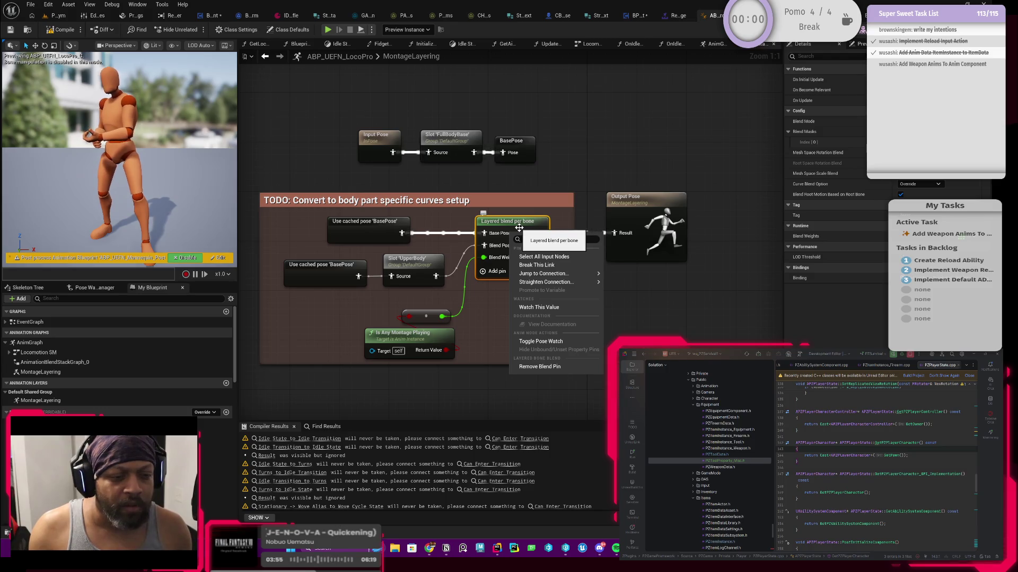
pyautogui.click(450, 311)
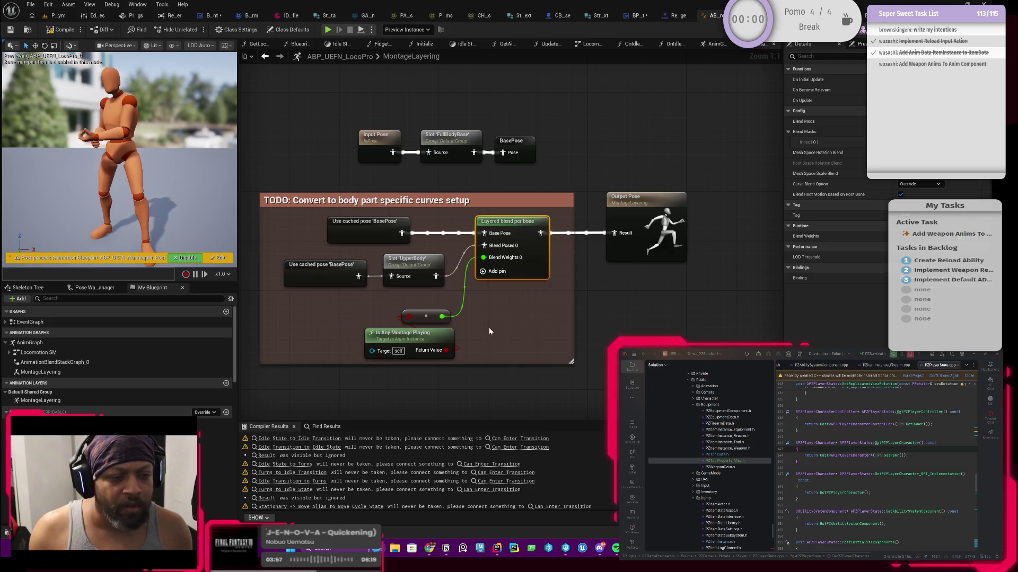
pyautogui.rightClick(641, 218)
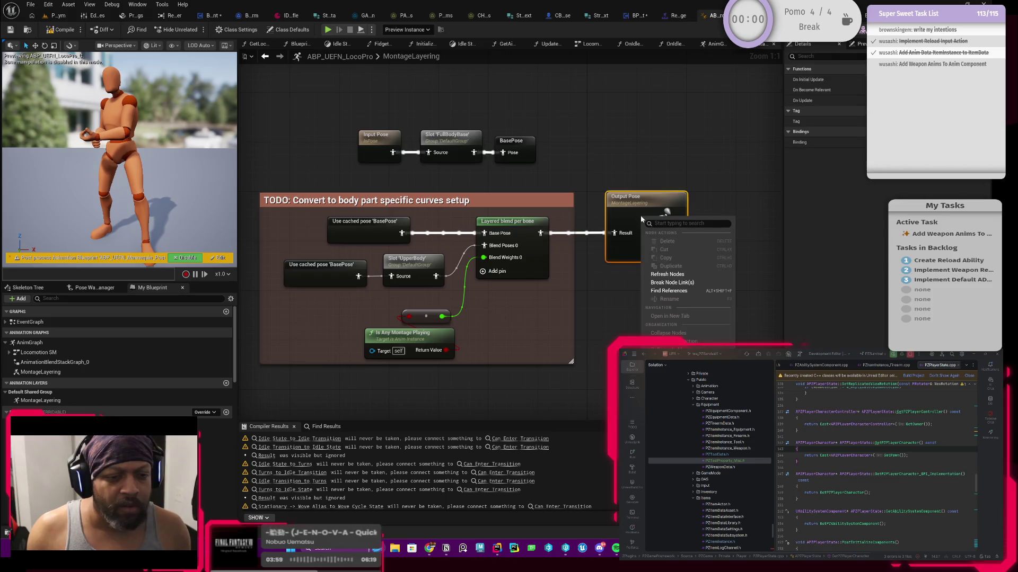
pyautogui.click(487, 185)
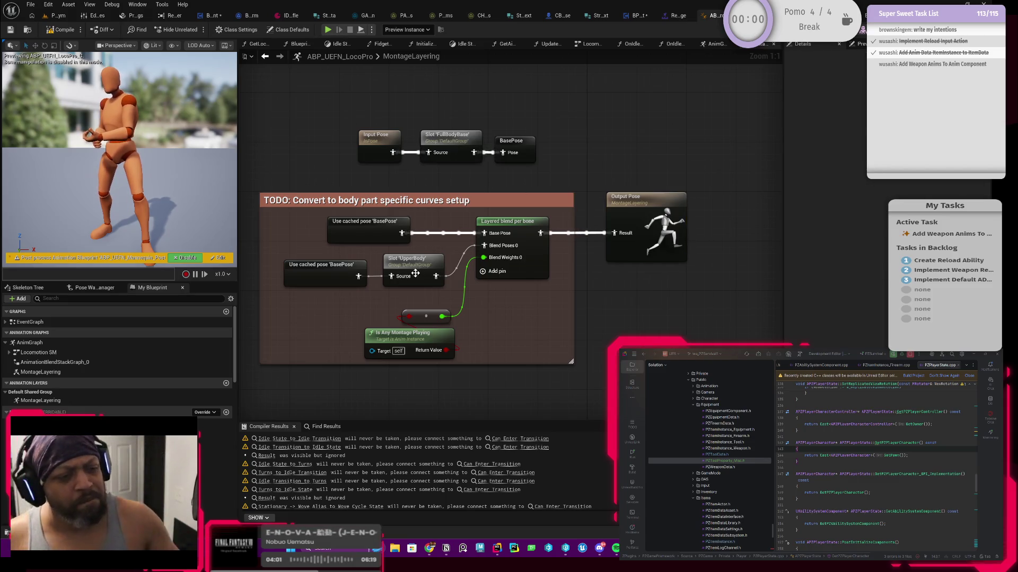
pyautogui.click(414, 262)
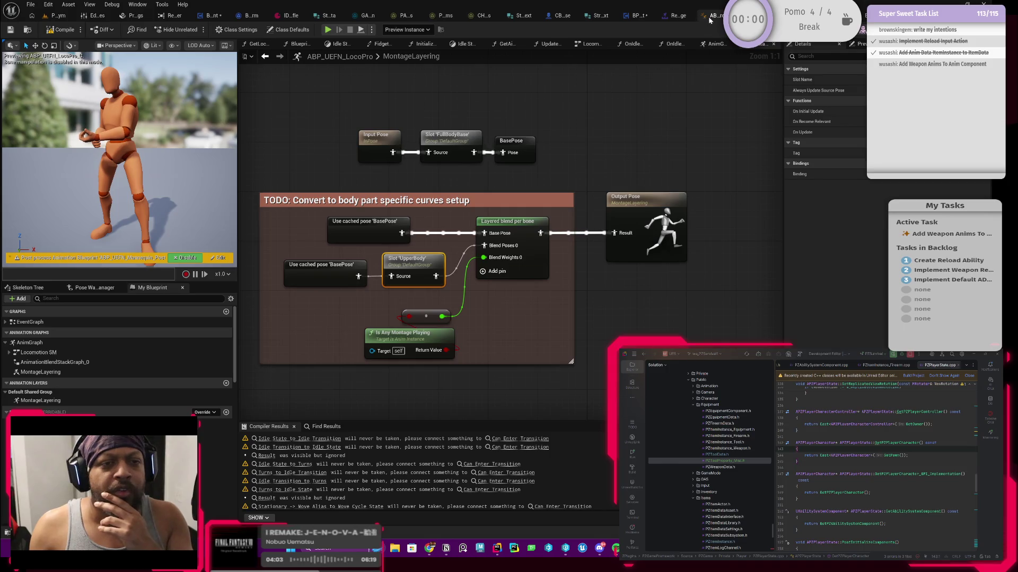
pyautogui.click(711, 20)
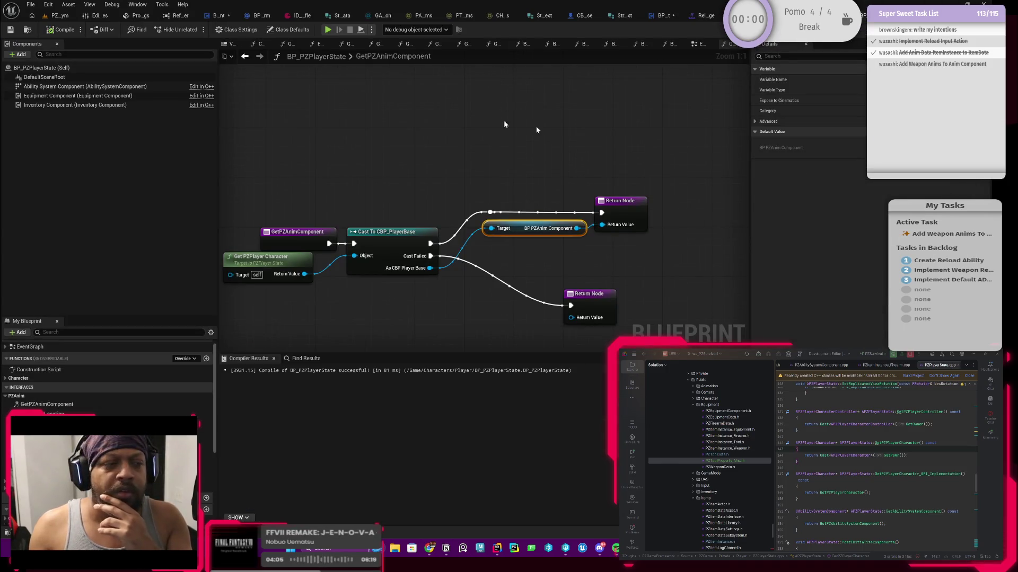
# - Start a test play session from the level and resume past the first breakpoint
pyautogui.click(59, 16)
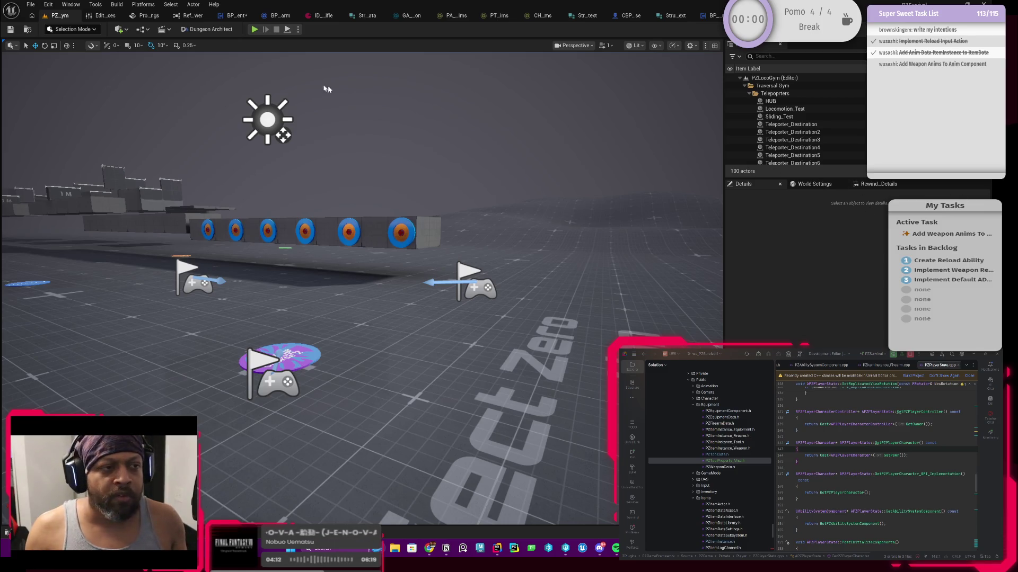
pyautogui.click(254, 30)
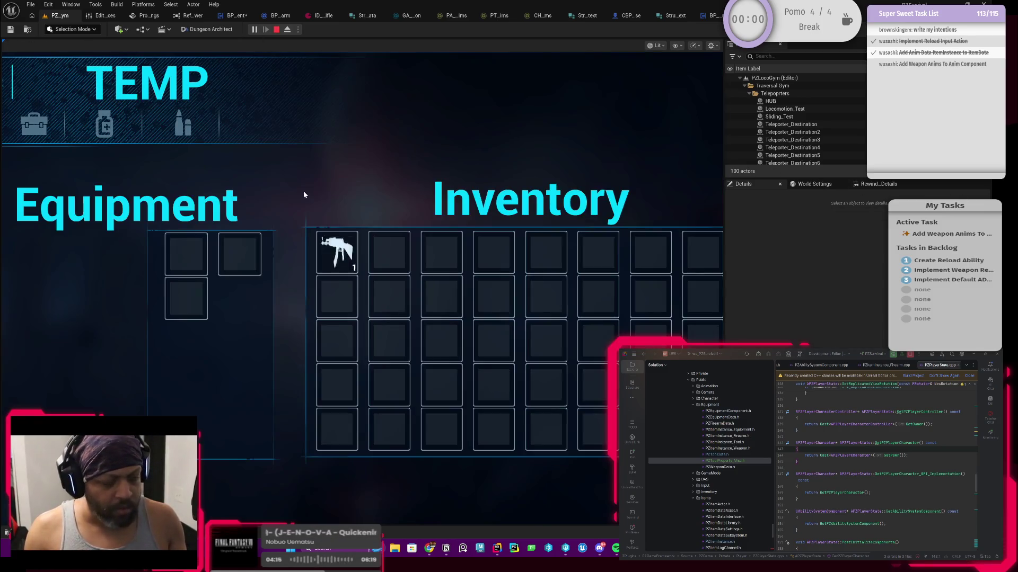
pyautogui.press('Tab')
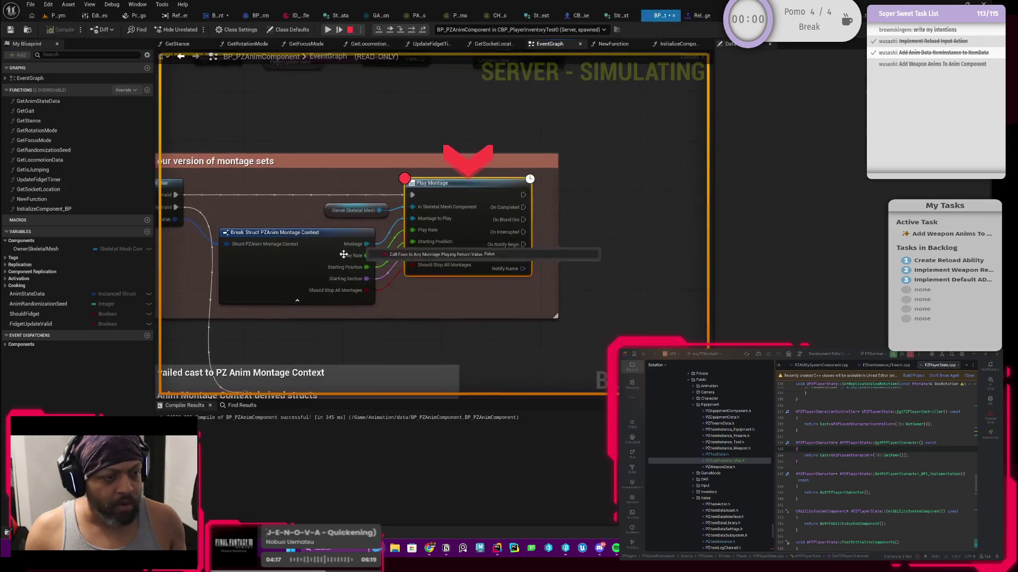
pyautogui.click(329, 29)
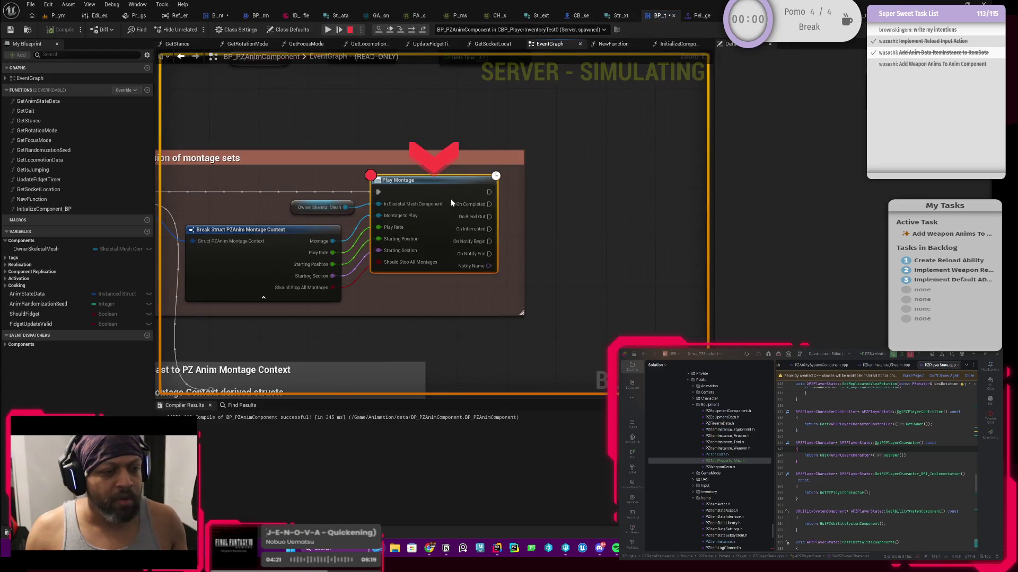
# - Remove the Play Montage breakpoint, resume, walk forward, then stop the session
pyautogui.rightClick(450, 192)
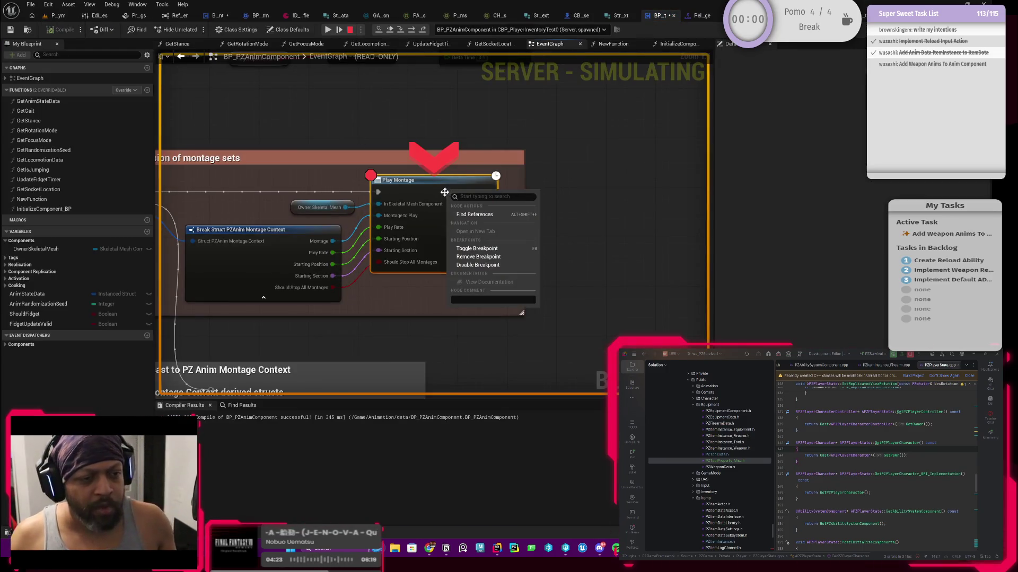
pyautogui.click(479, 256)
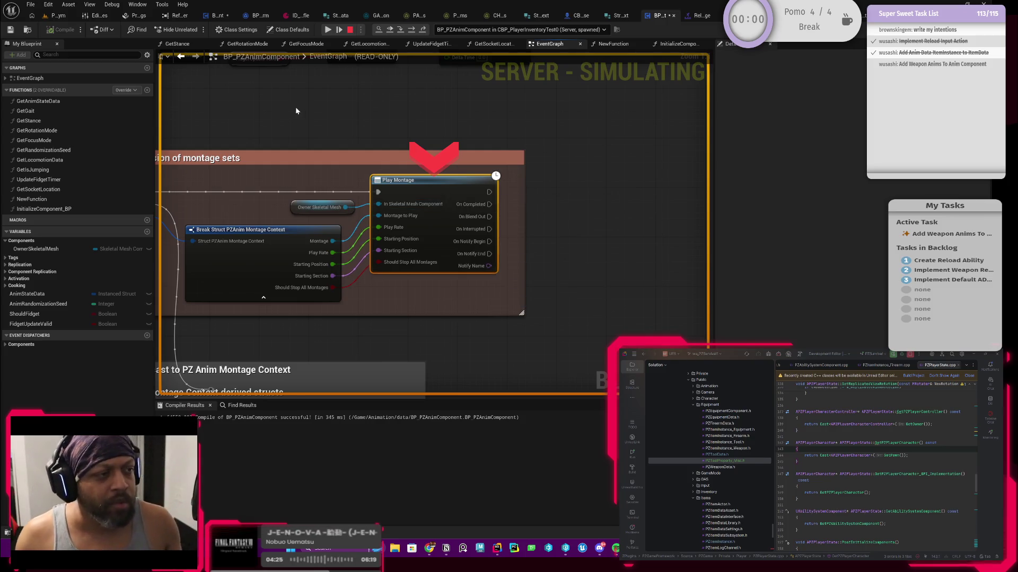
pyautogui.click(328, 29)
pyautogui.click(359, 170)
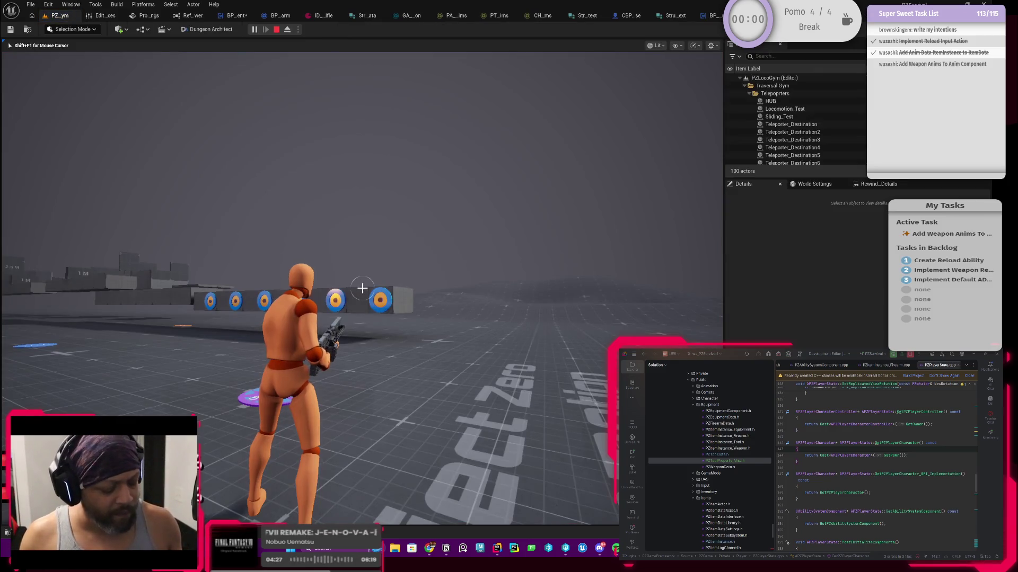
pyautogui.press('w')
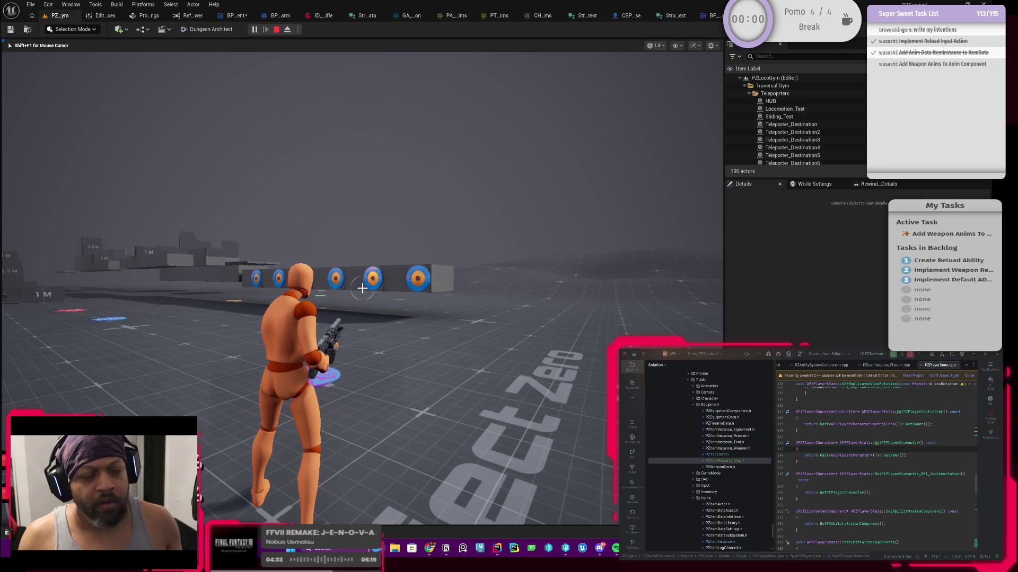
pyautogui.press('Escape')
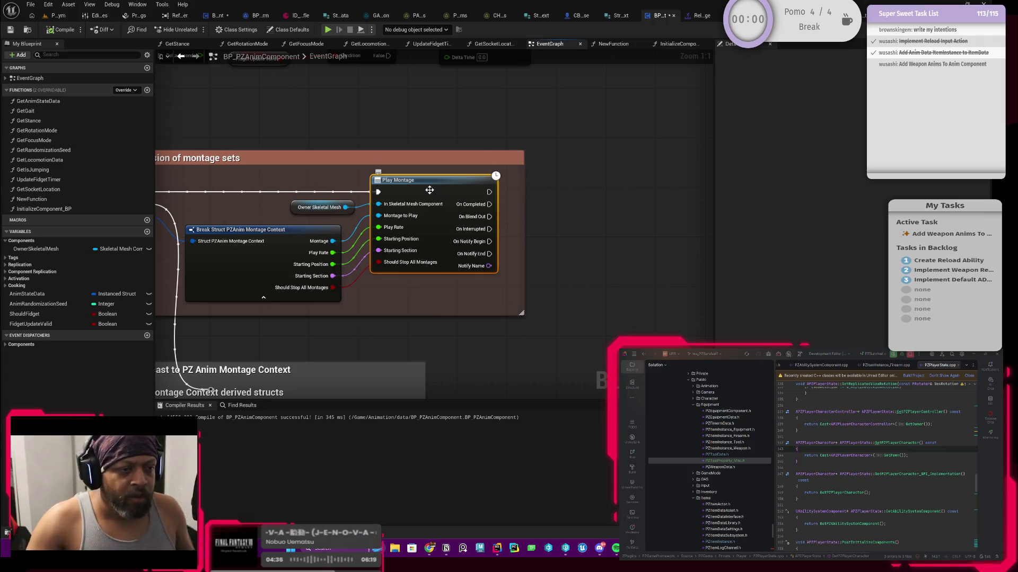
# - Put the breakpoint back on the Play Montage node
pyautogui.rightClick(429, 190)
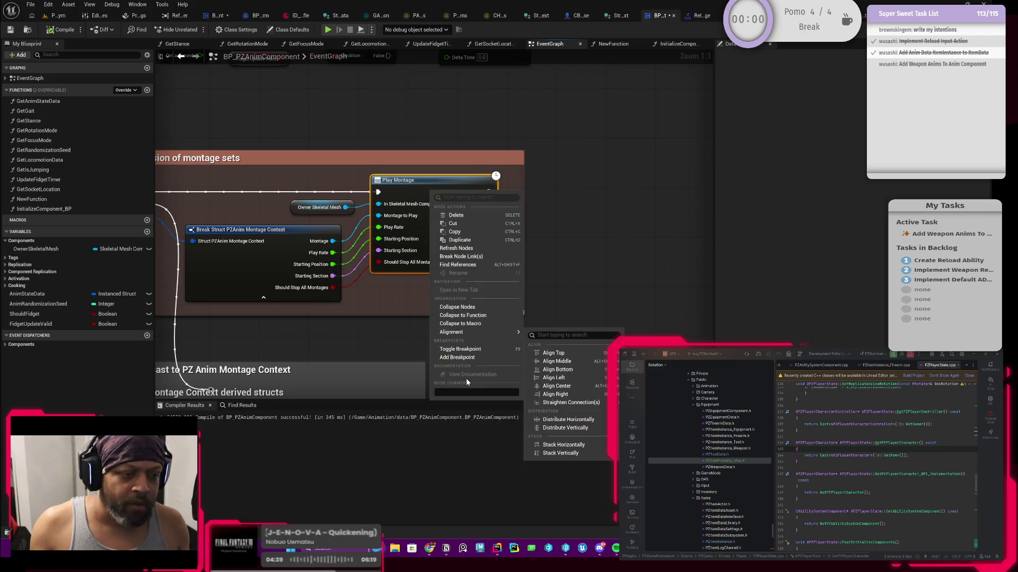
pyautogui.click(473, 318)
pyautogui.scroll(-2, 472, 318)
# - Wrap the montage section in a 'TODO: Figure out why PlayMontage does not work' comment and compile
pyautogui.moveTo(554, 144)
pyautogui.mouseDown()
pyautogui.moveTo(458, 280)
pyautogui.moveTo(408, 282)
pyautogui.mouseUp()
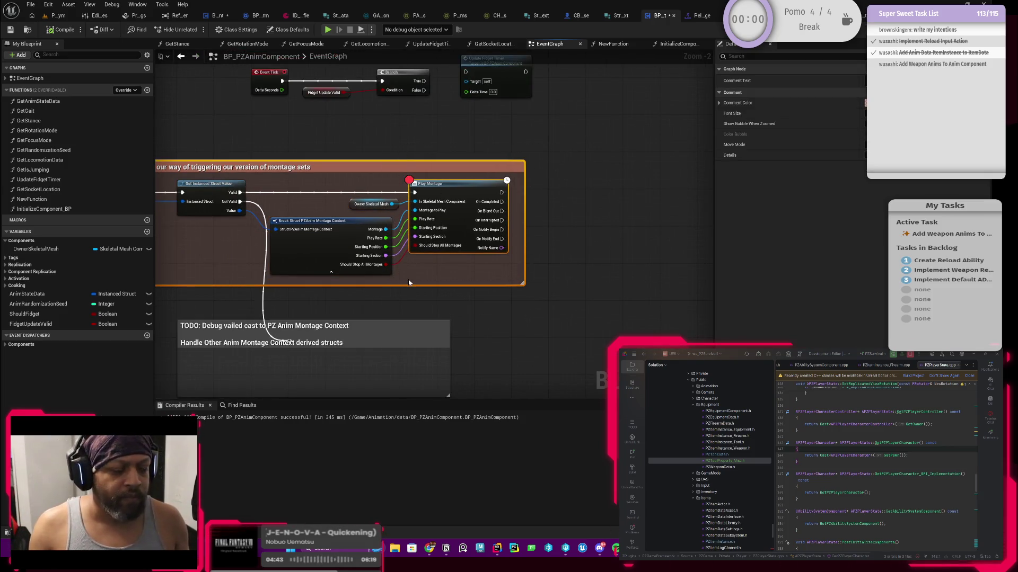
pyautogui.press('c')
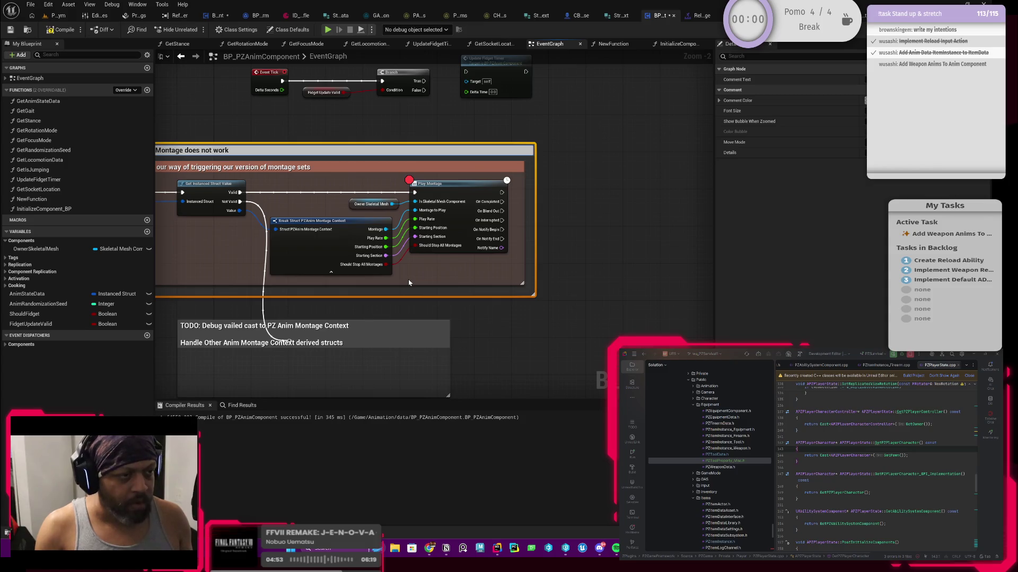
pyautogui.press('Return')
pyautogui.press('f')
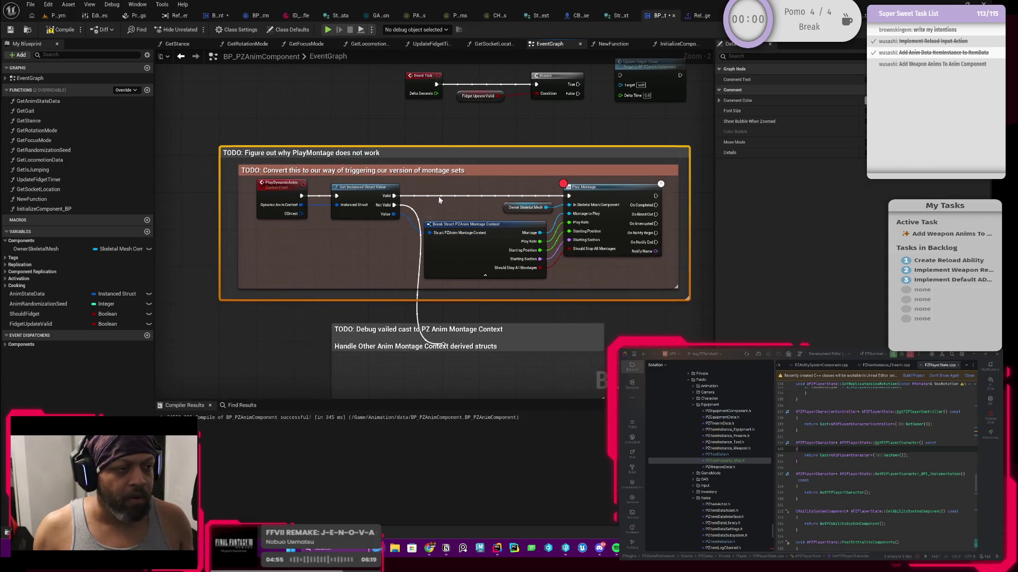
pyautogui.click(63, 31)
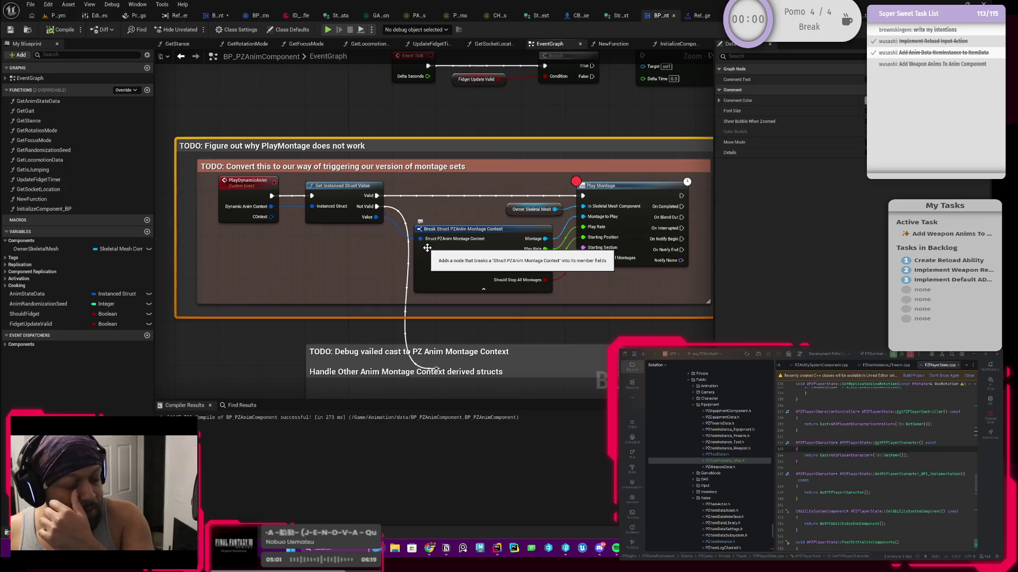
pyautogui.moveTo(427, 248)
pyautogui.mouseDown()
pyautogui.moveTo(477, 260)
pyautogui.moveTo(407, 264)
pyautogui.mouseUp()
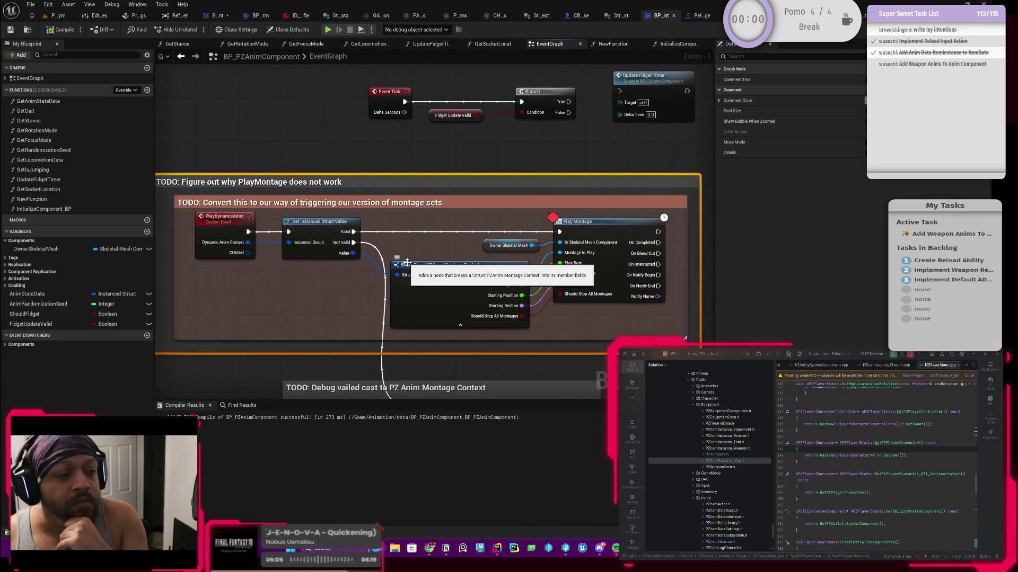